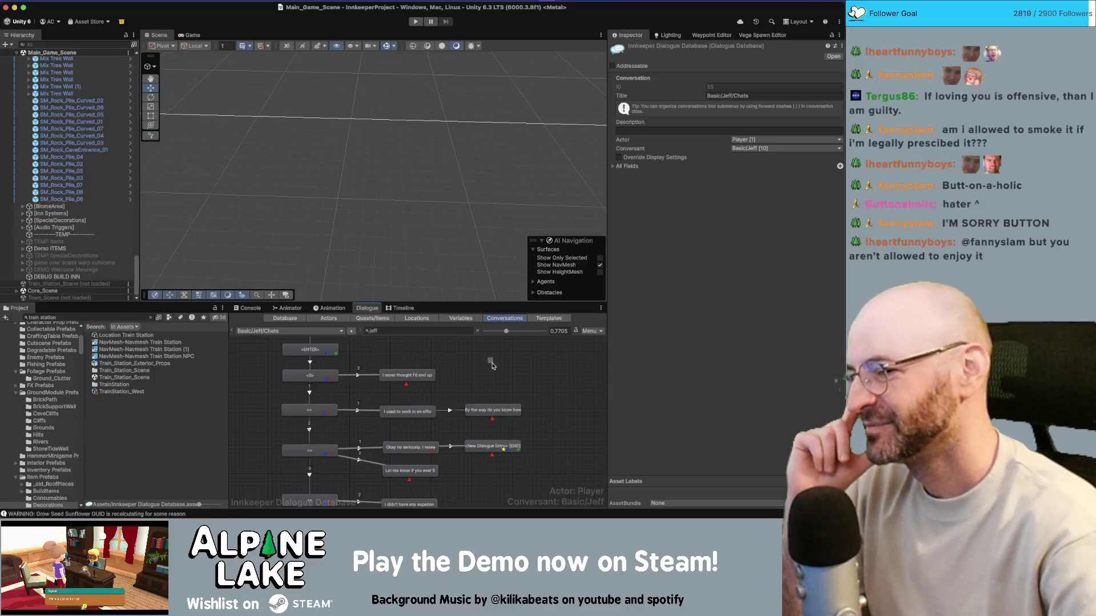
Clear the Dialogue graph search filter and tick 'messed up compass coloring in chat' in Current Bugs
click(478, 332)
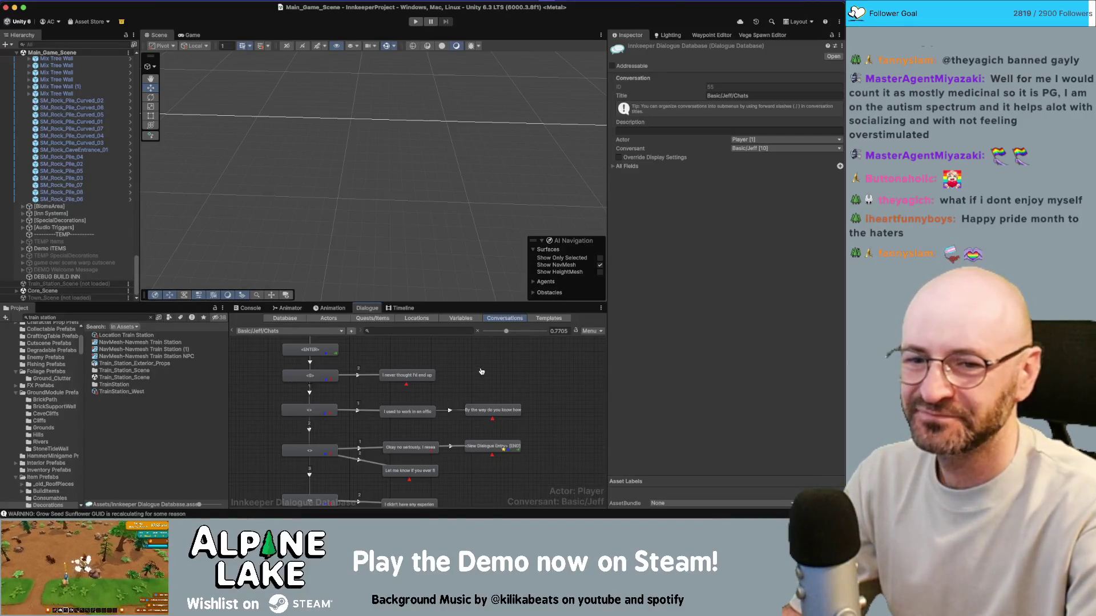
key(super+Tab)
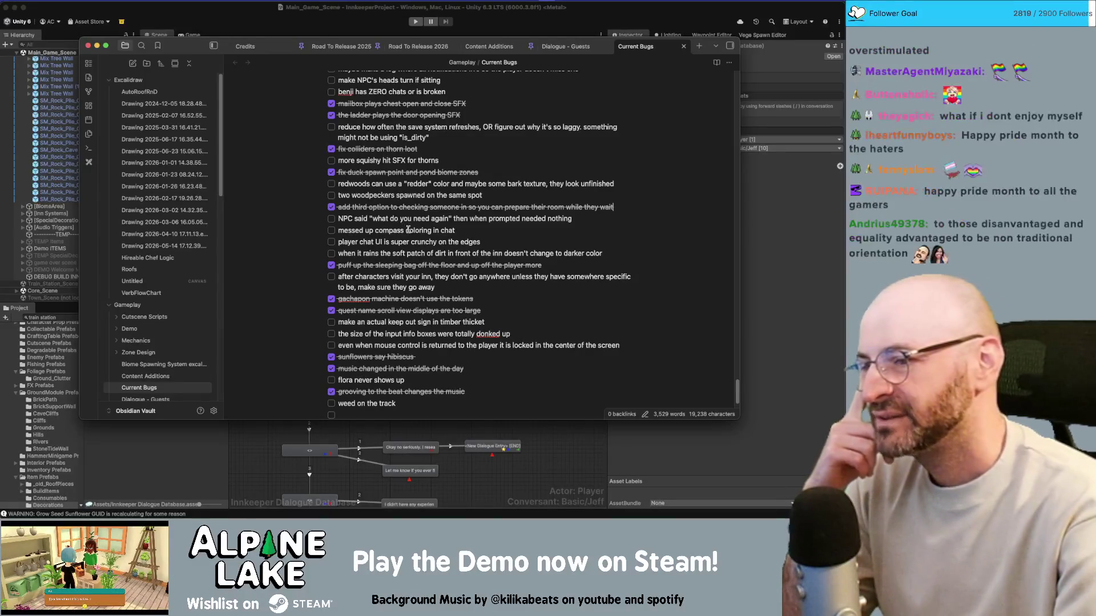
click(331, 230)
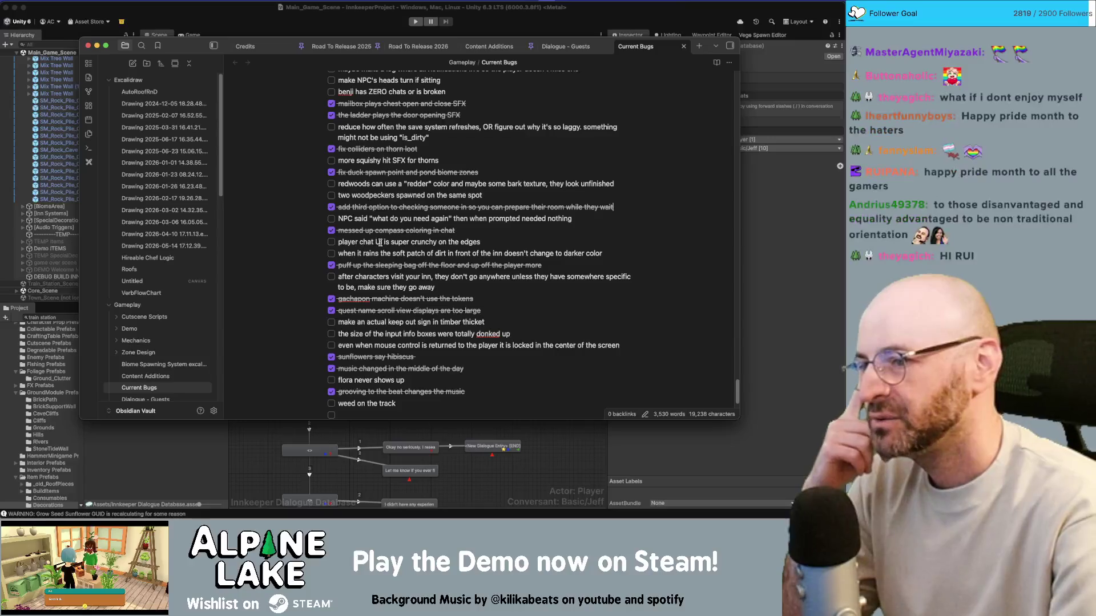
Search the Project for 'dialogue inn' and open the Innkeeper Dialogue UI prefab
key(super+Tab)
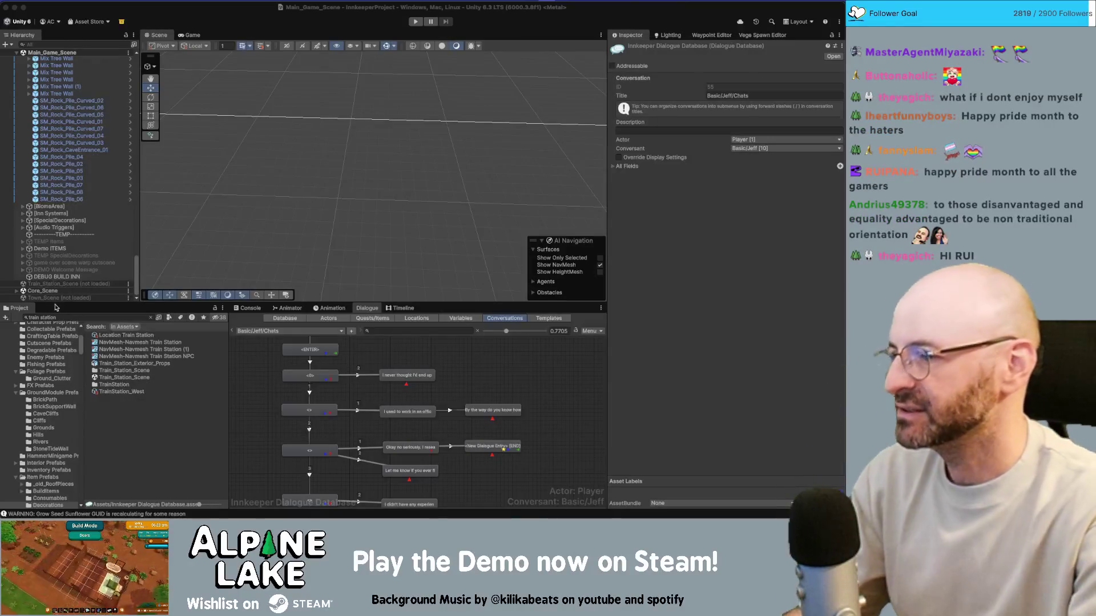
click(62, 316)
text(dialogue inn)
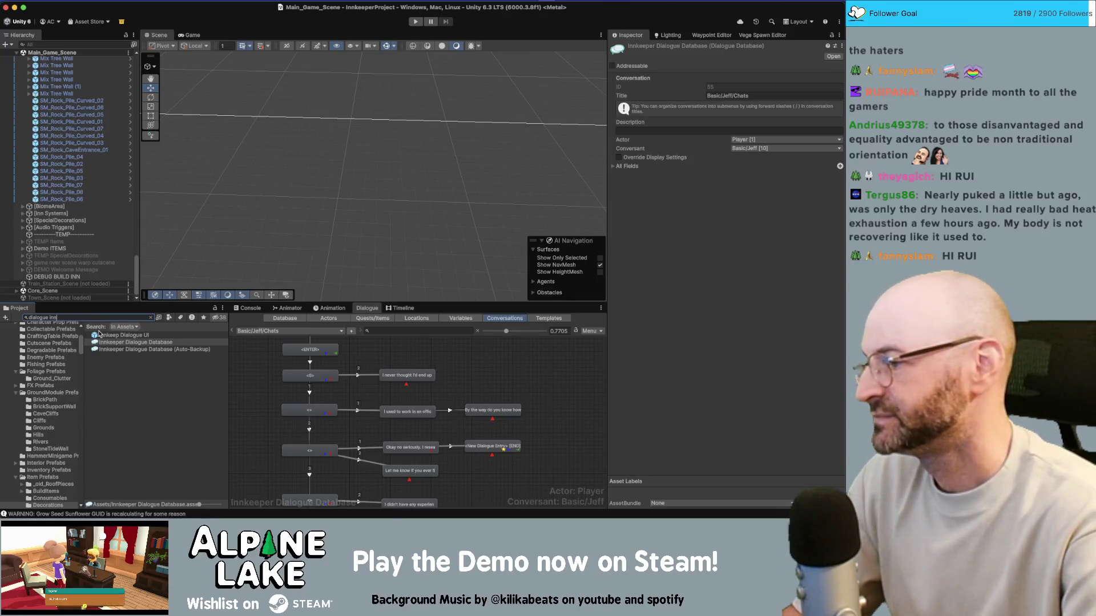
click(121, 335)
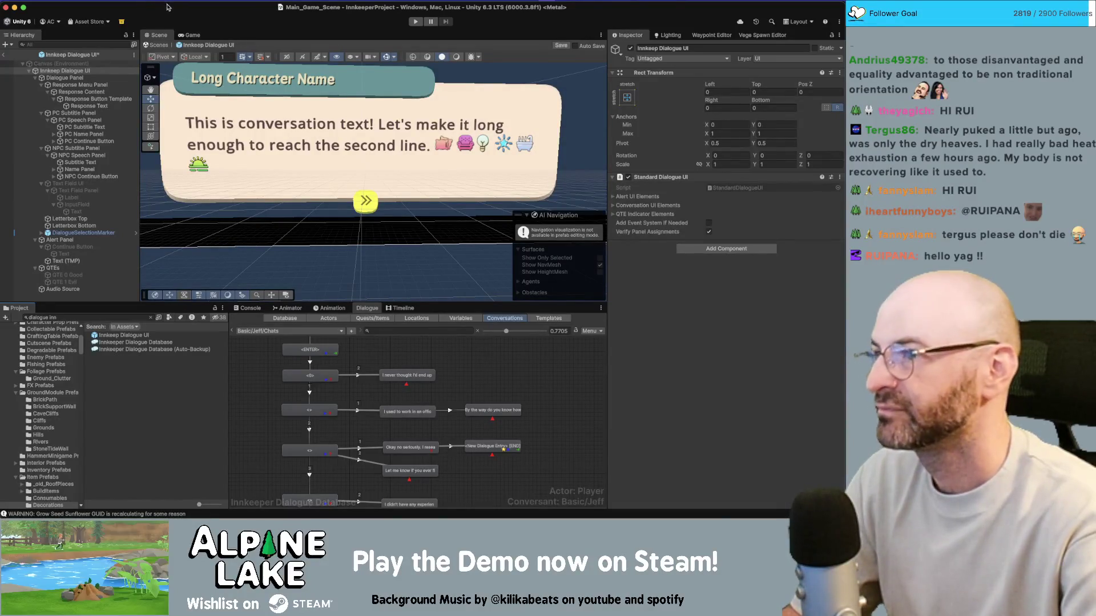
Switch off the NPC Subtitle Panel and zoom in on the dialogue box
drag(239, 91, 233, 78)
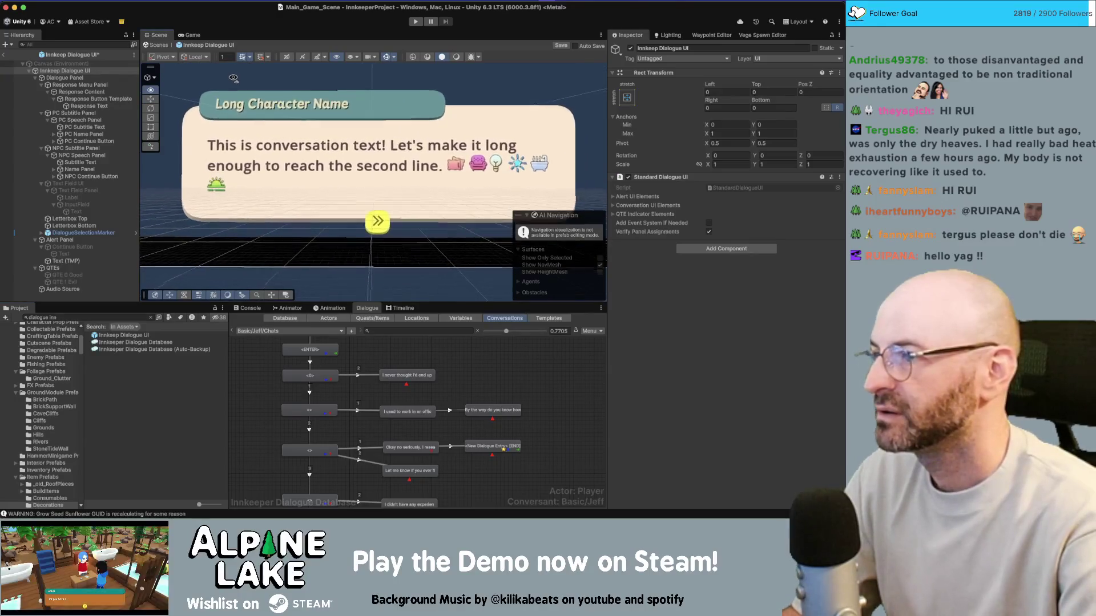
click(74, 148)
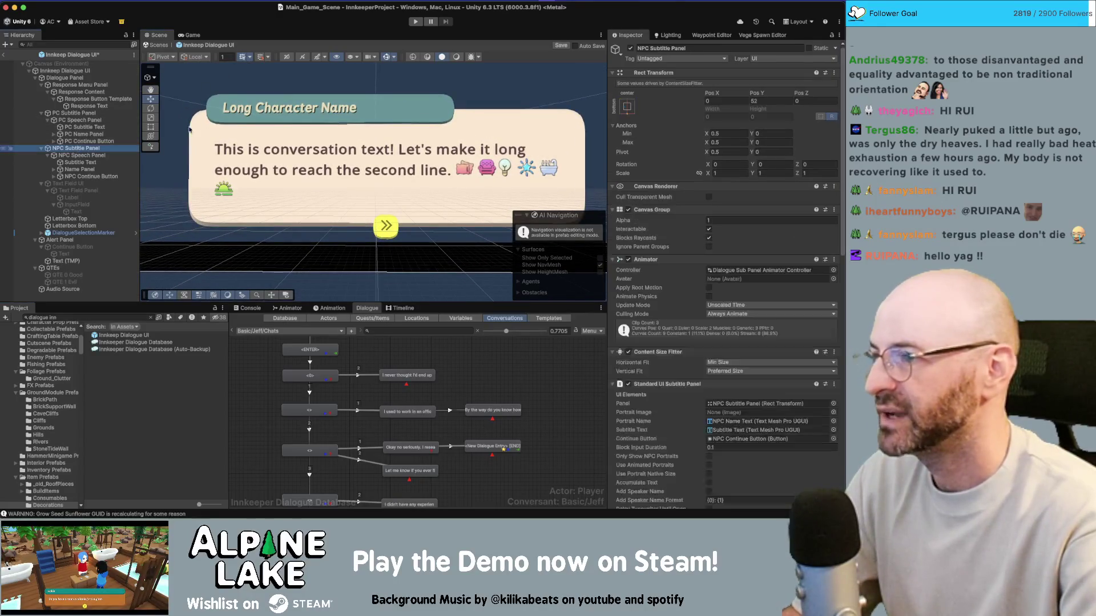
click(630, 48)
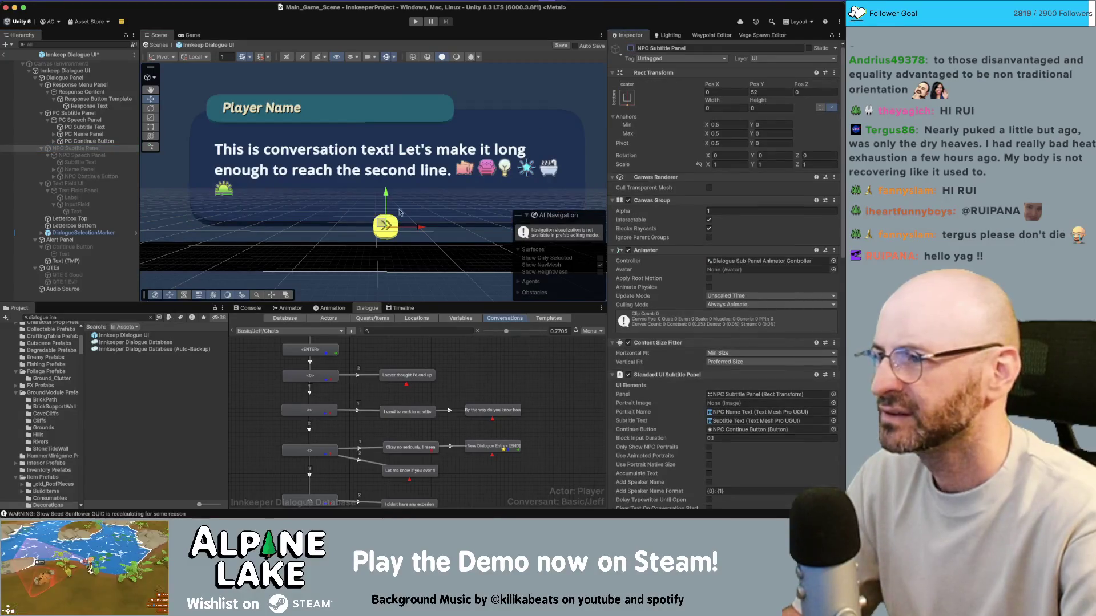
drag(400, 212, 362, 178)
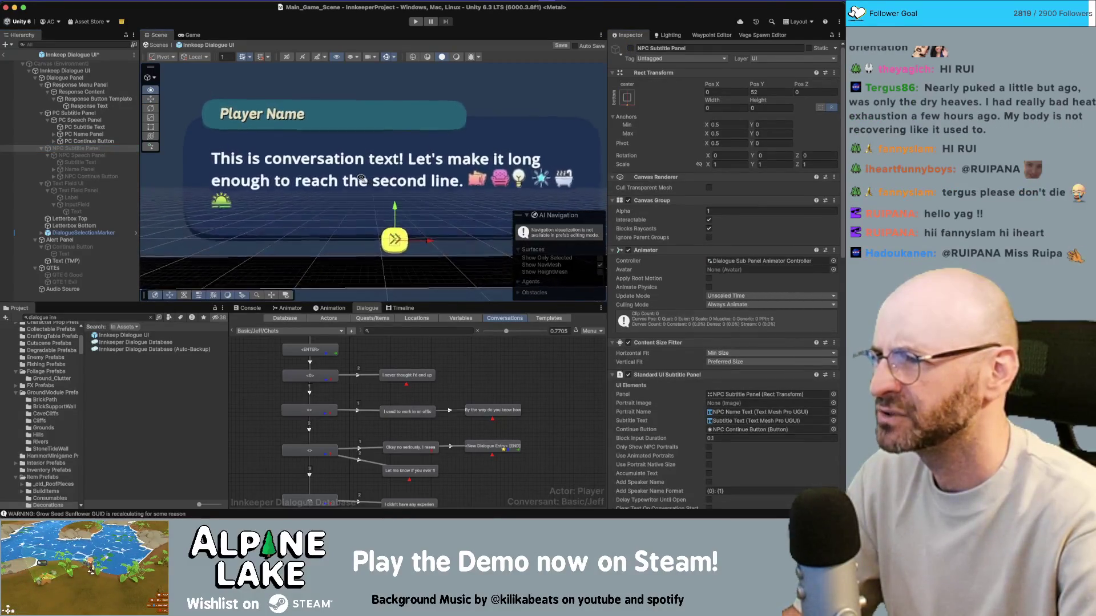
scroll(361, 178, up, 5)
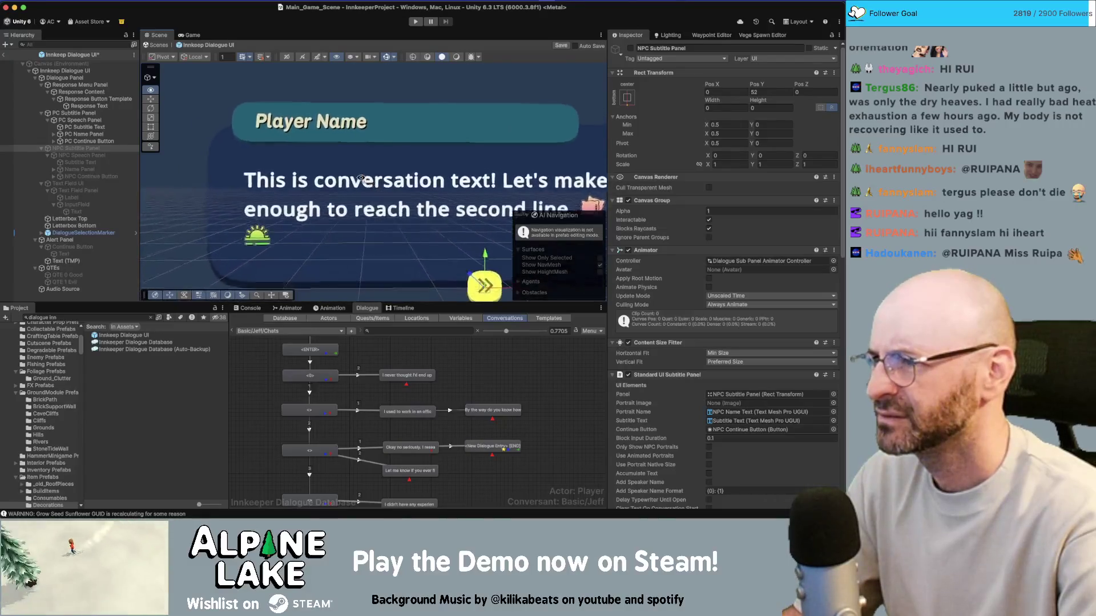
scroll(362, 179, up, 5)
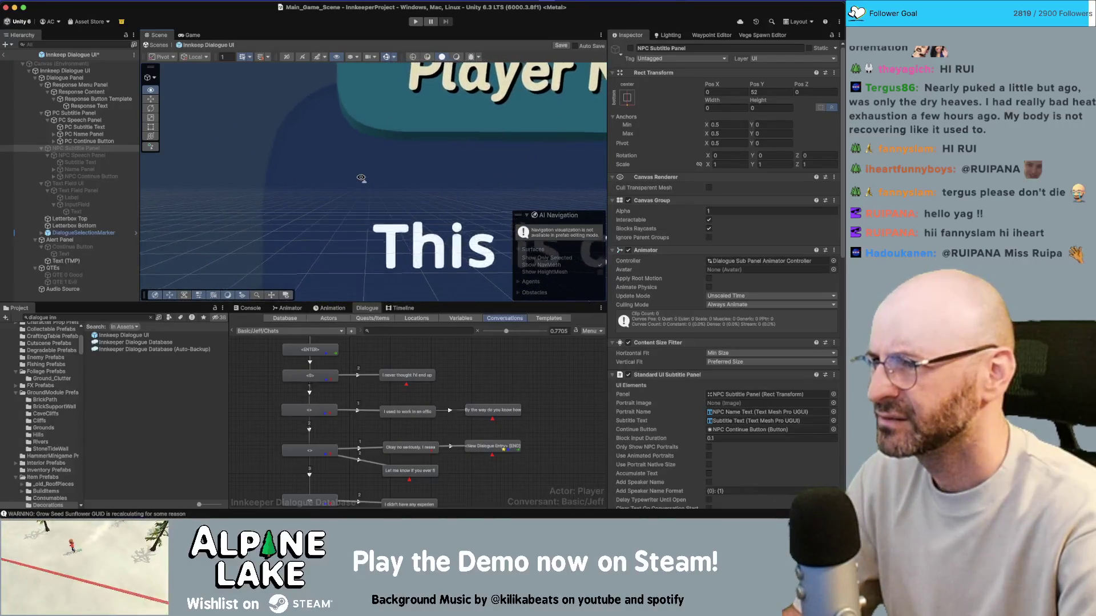
scroll(361, 179, up, 5)
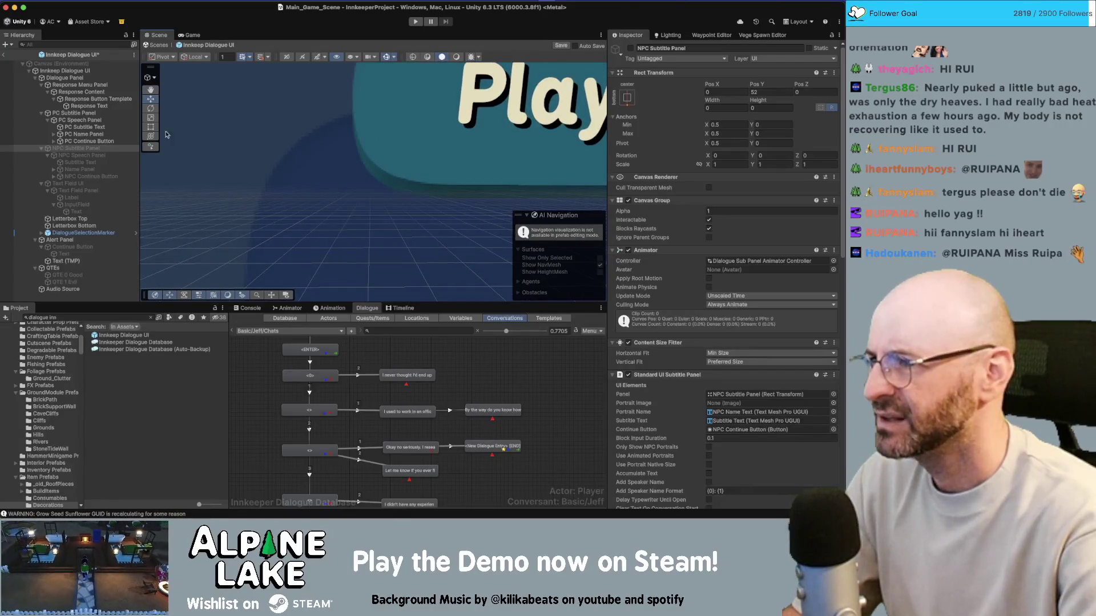
click(630, 49)
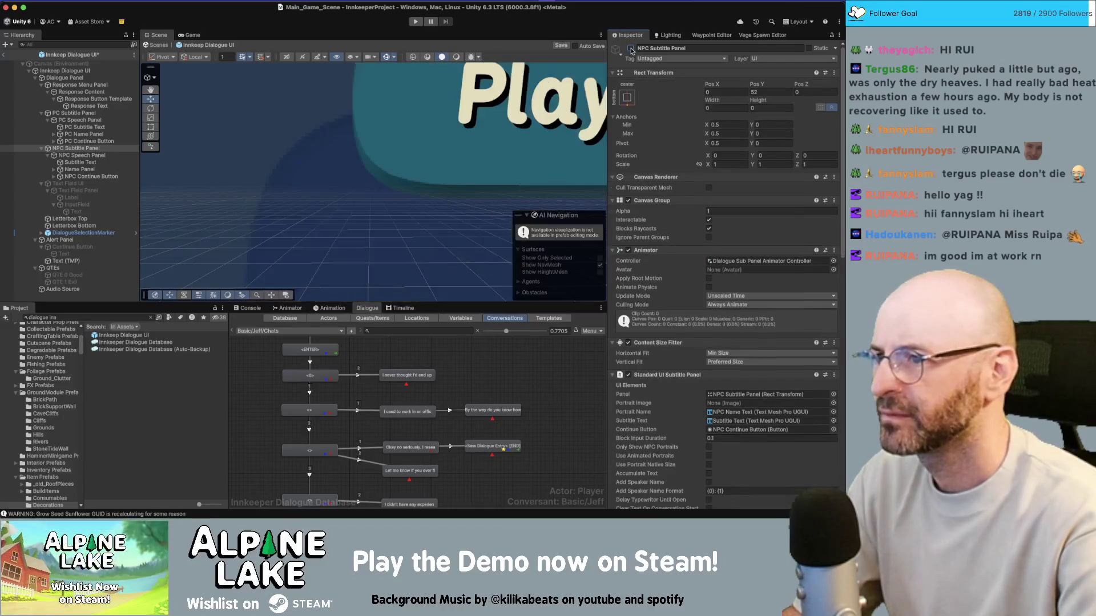
click(630, 49)
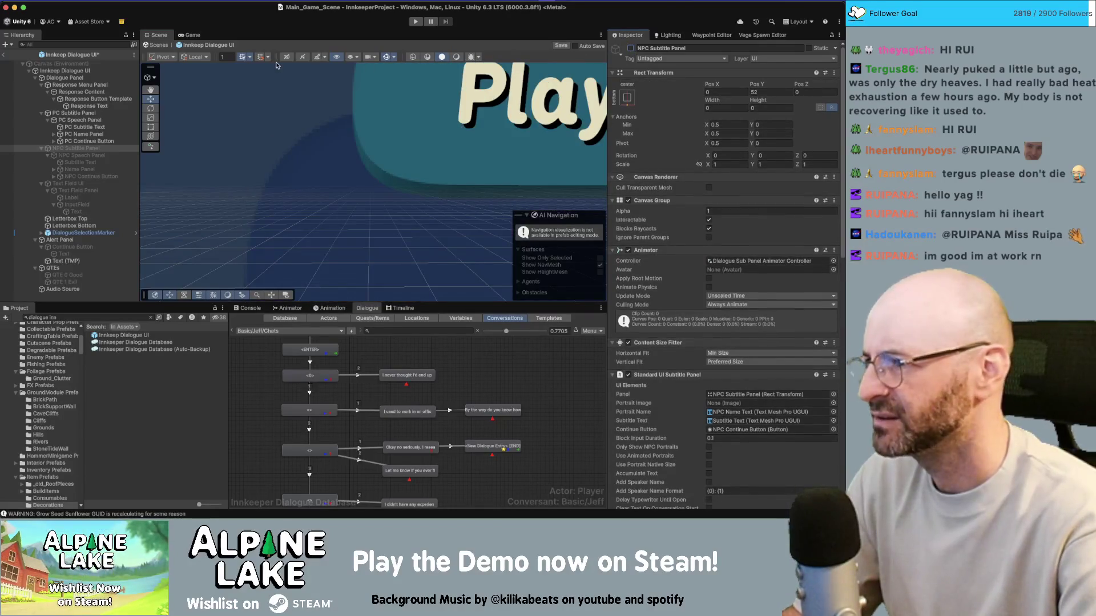
Inspect the PC Subtitle, PC Speech and NPC Speech panels, then select the Innkeep Dialogue UI root
click(83, 114)
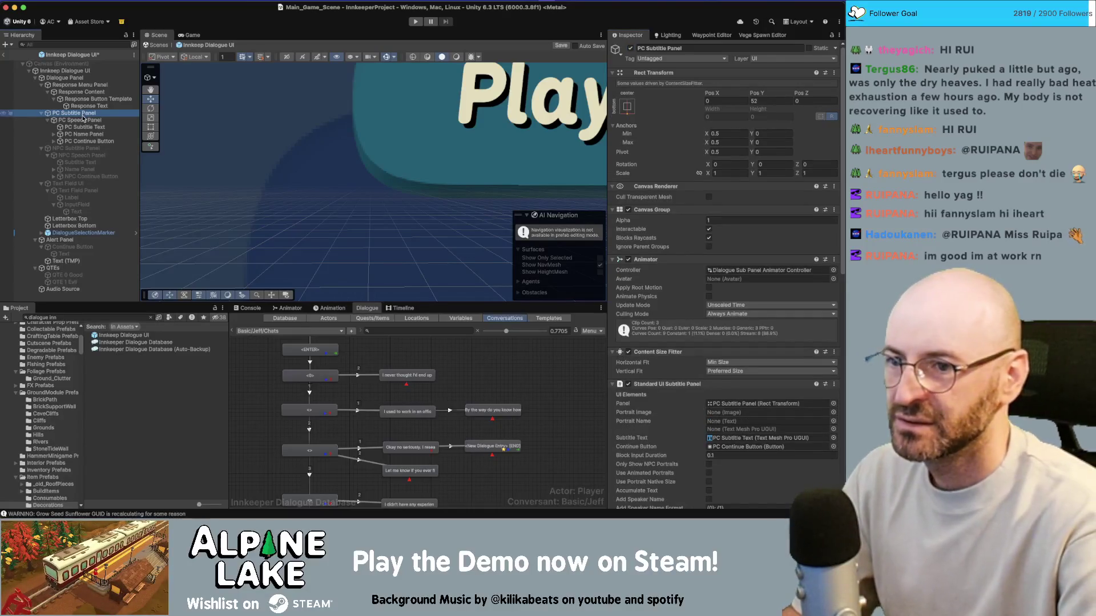
click(83, 119)
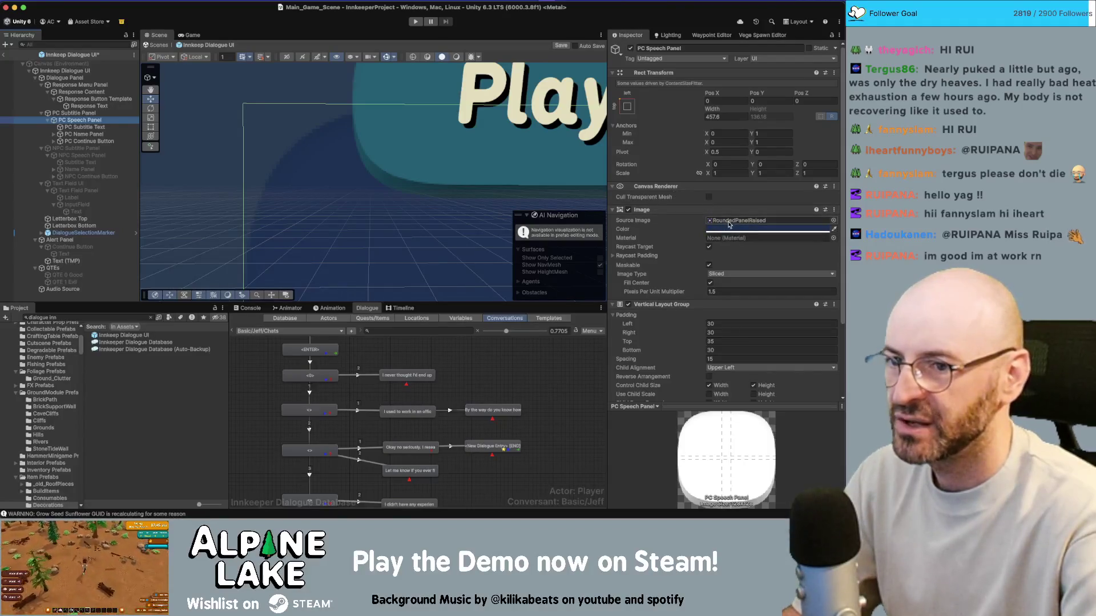
click(85, 156)
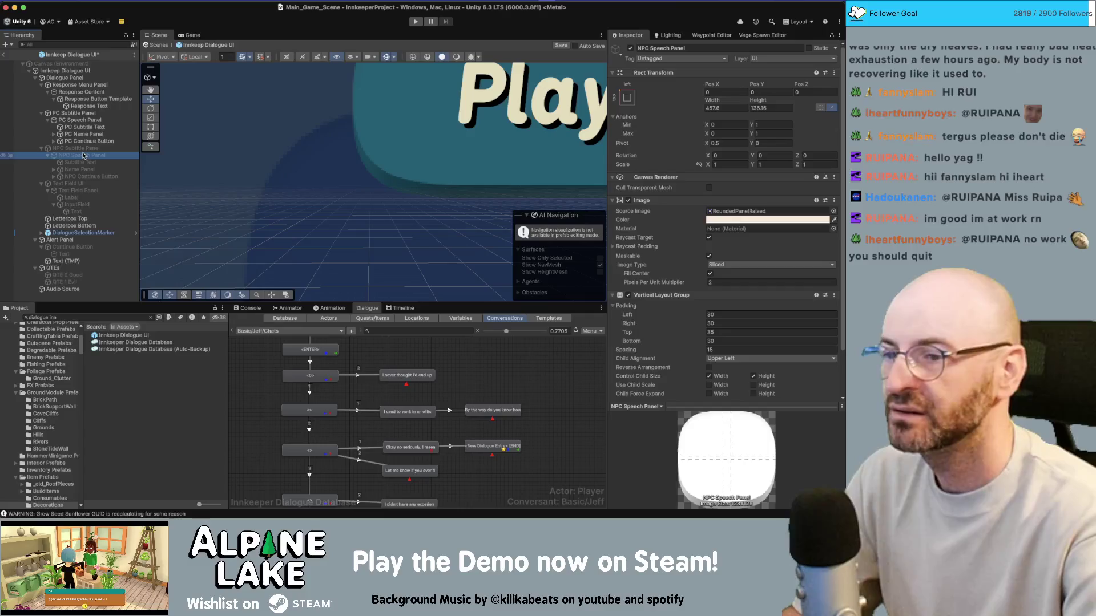
click(66, 71)
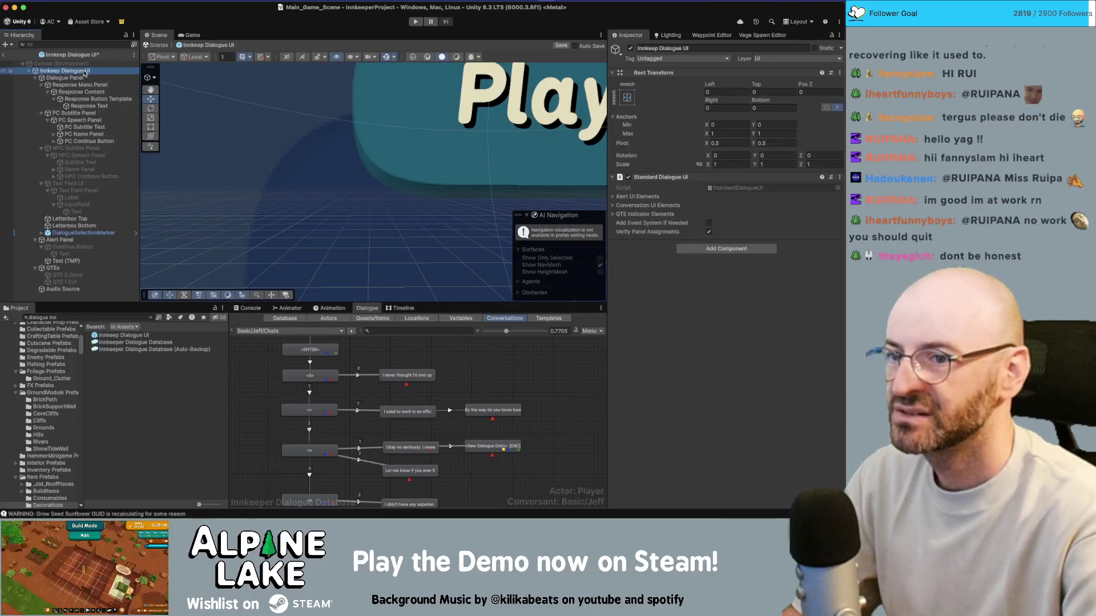
Exit prefab editing with Discard Changes and collapse the scene hierarchy
click(3, 55)
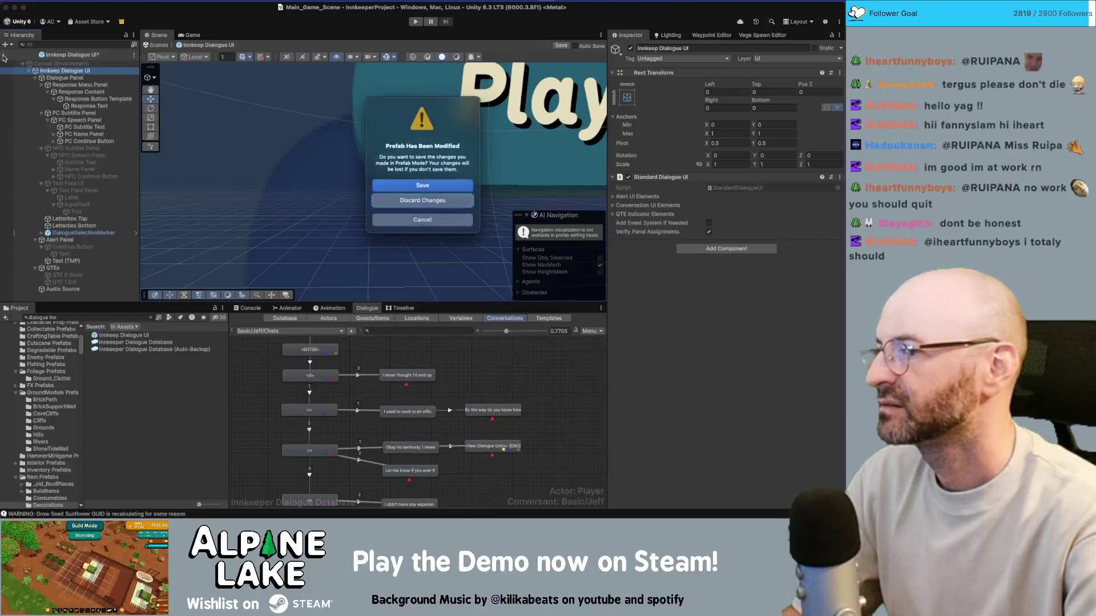
click(460, 209)
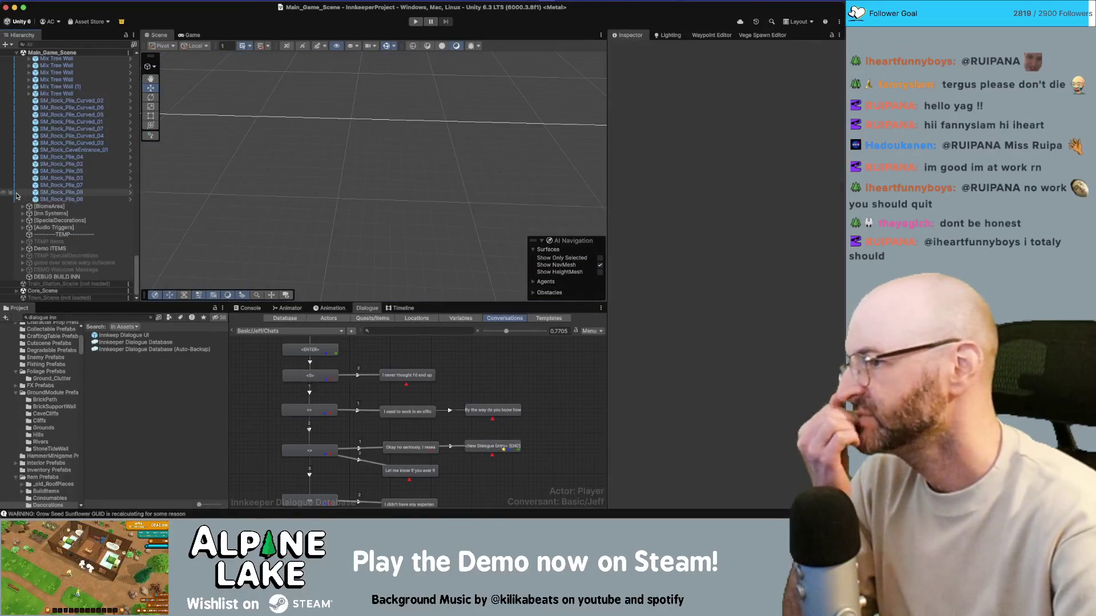
scroll(34, 196, up, 10)
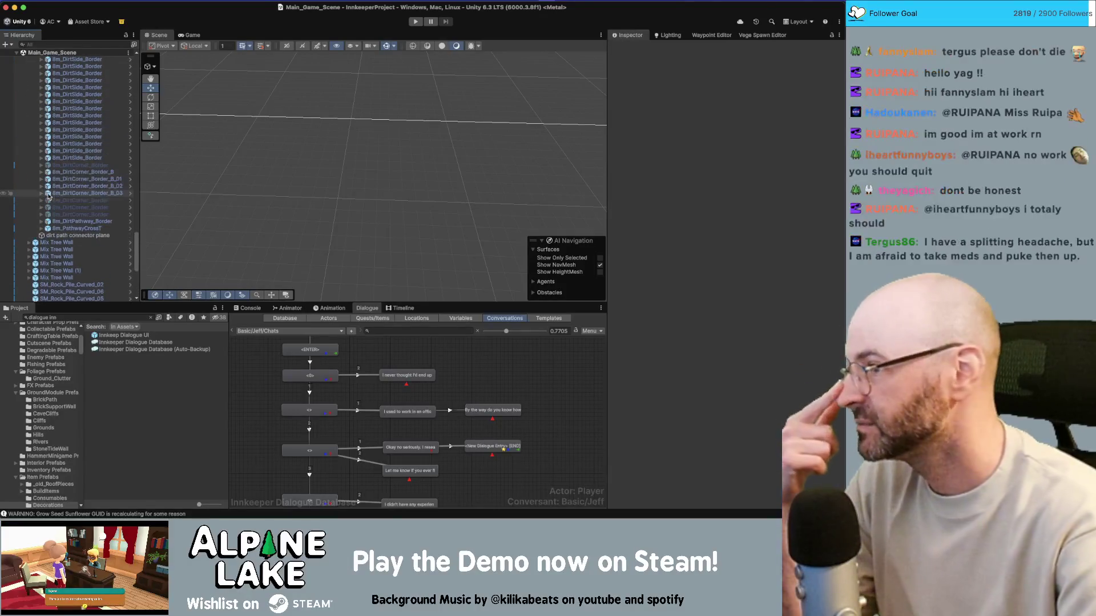
scroll(57, 191, up, 15)
click(82, 183)
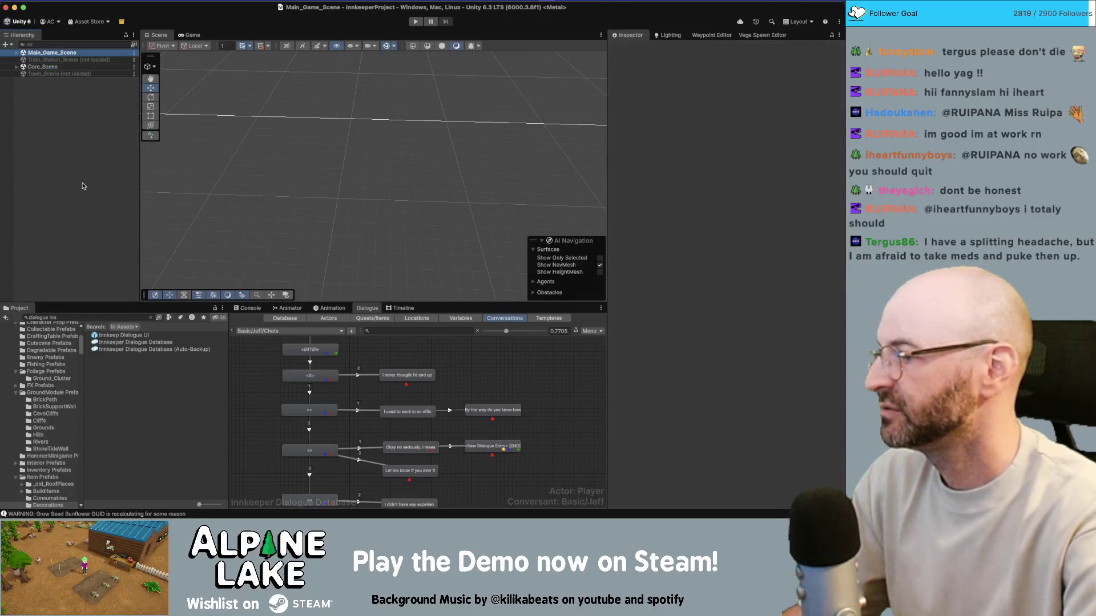
Expand Core_Scene and its [UI] object to list the canvases
key(Down)
key(Down)
key(Right)
key(Down)
key(Down)
key(Down)
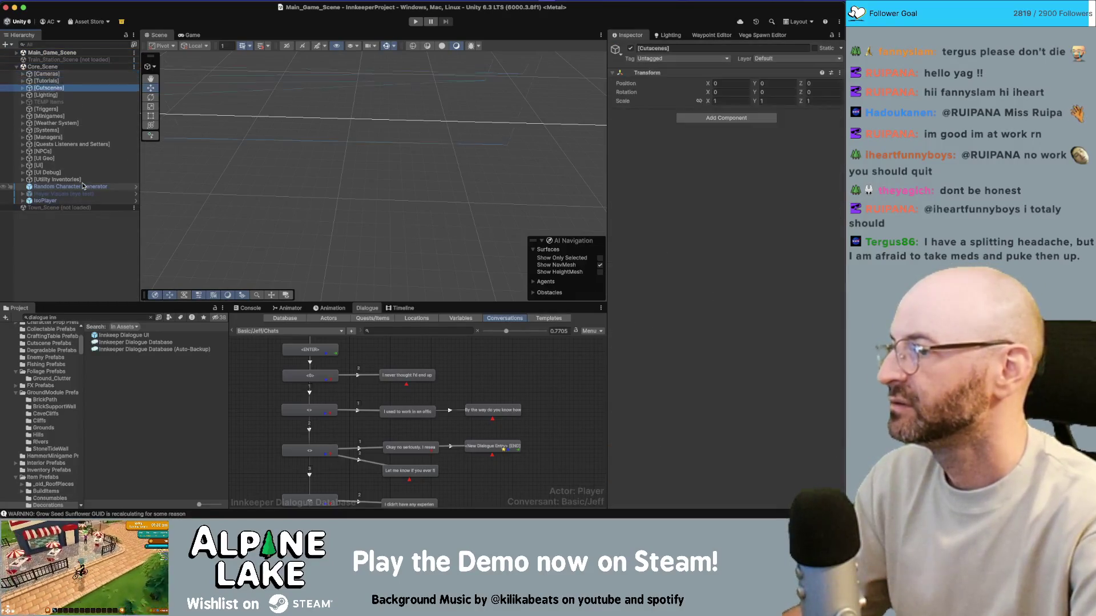
key(Down)
key(Down)
key(Down)
key(Right)
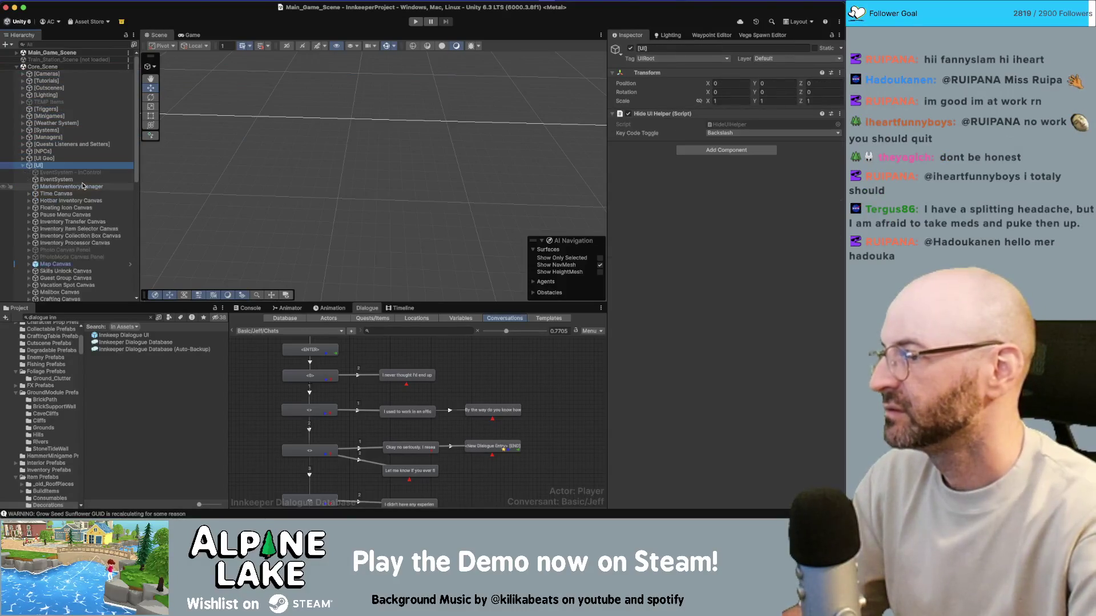
scroll(81, 184, down, 3)
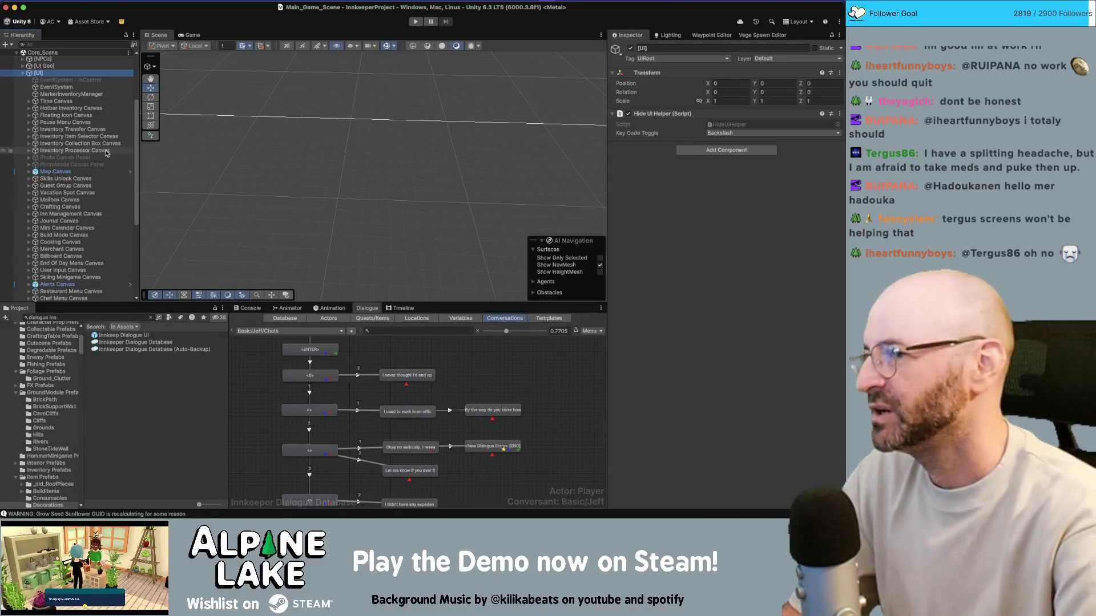
scroll(100, 149, down, 2)
scroll(100, 149, down, 1)
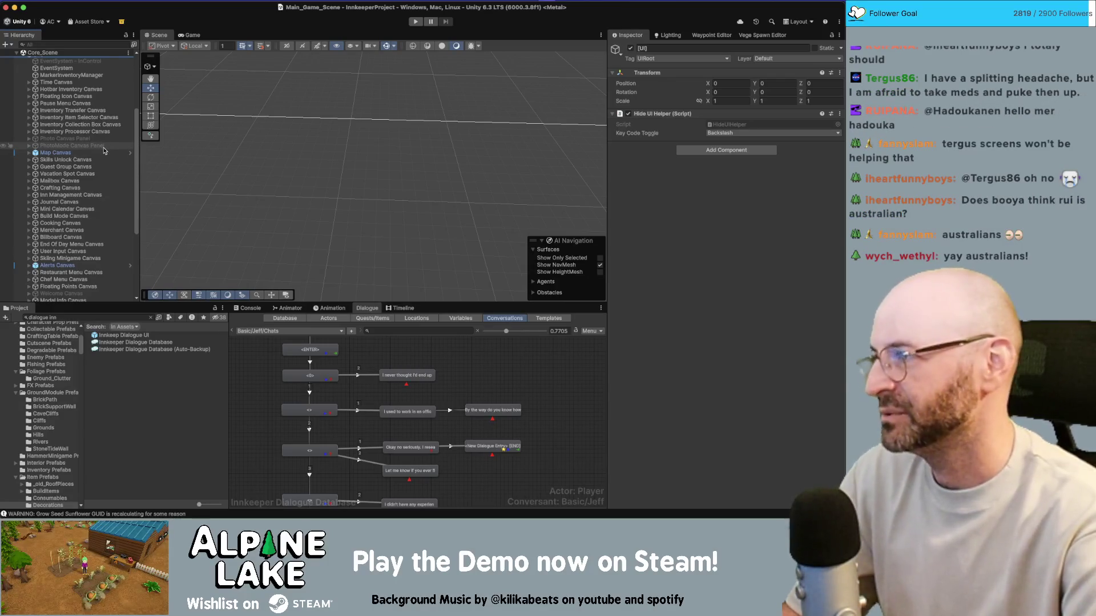
scroll(92, 150, down, 5)
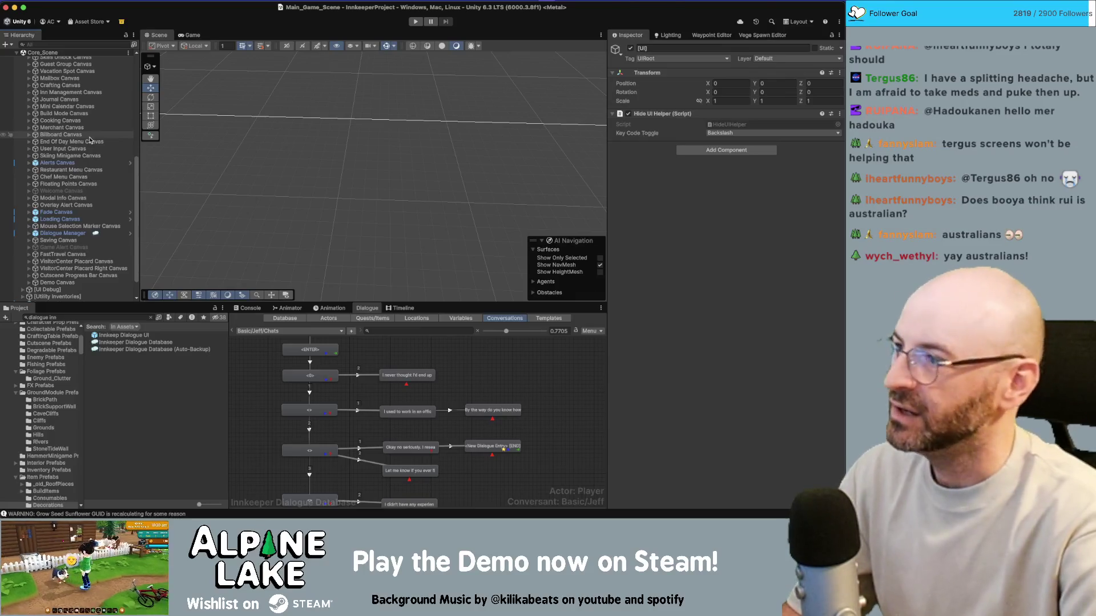
scroll(89, 139, up, 7)
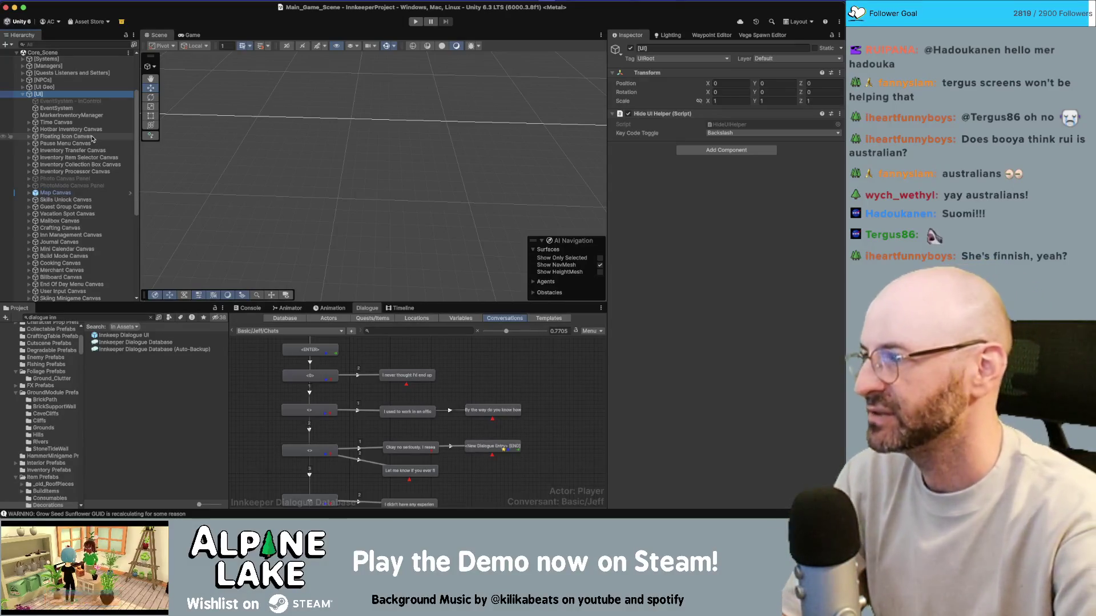
Scroll through the [UI] canvases in the Hierarchy, then bring up the Current Bugs note
scroll(93, 146, down, 5)
scroll(94, 148, down, 5)
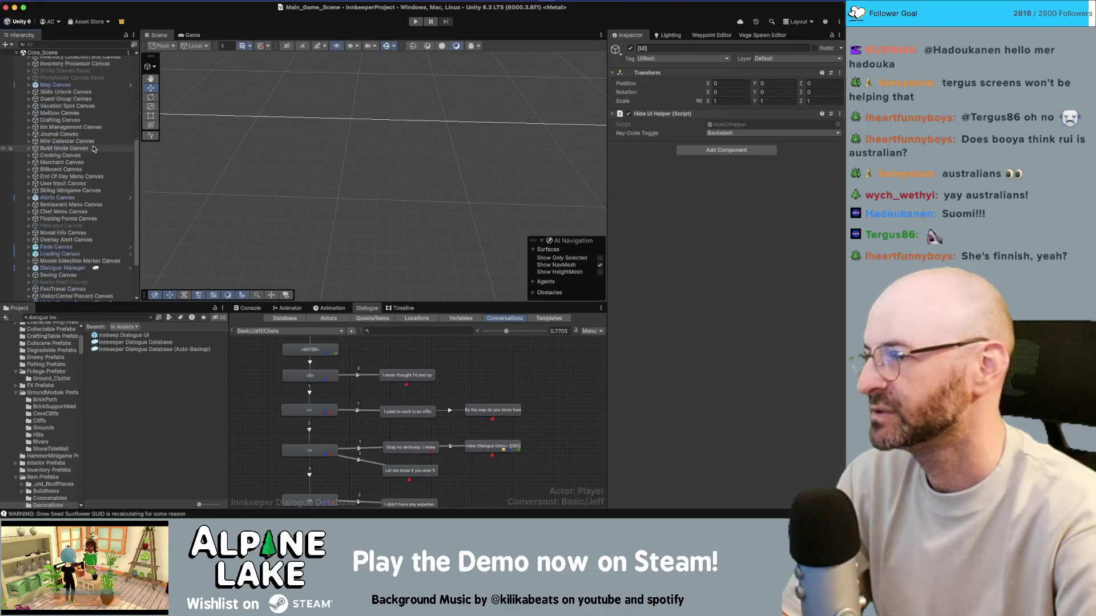
scroll(94, 146, down, 5)
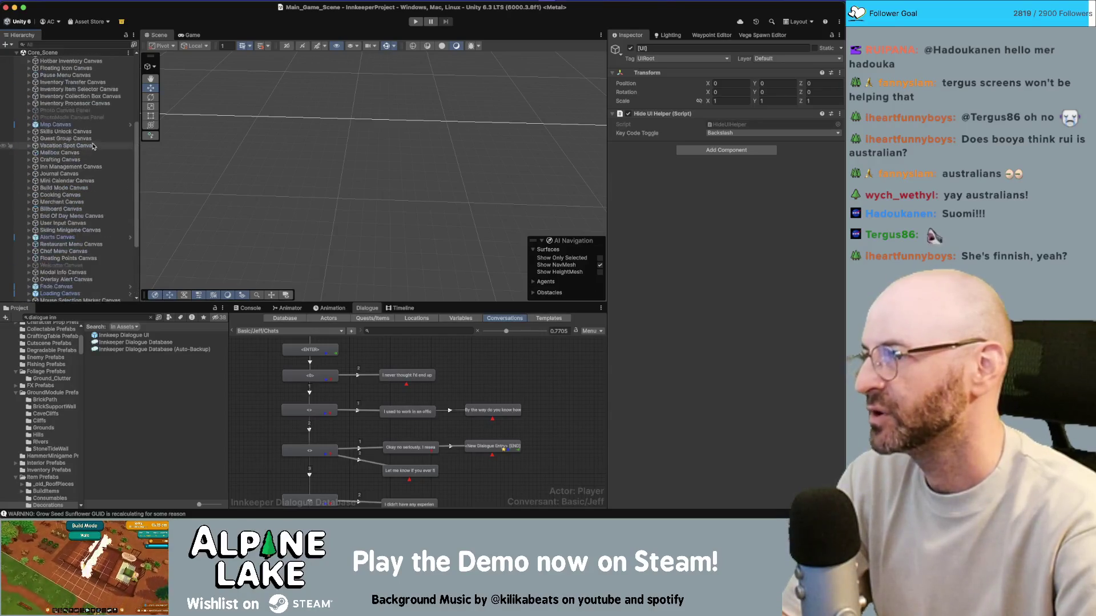
scroll(93, 146, up, 5)
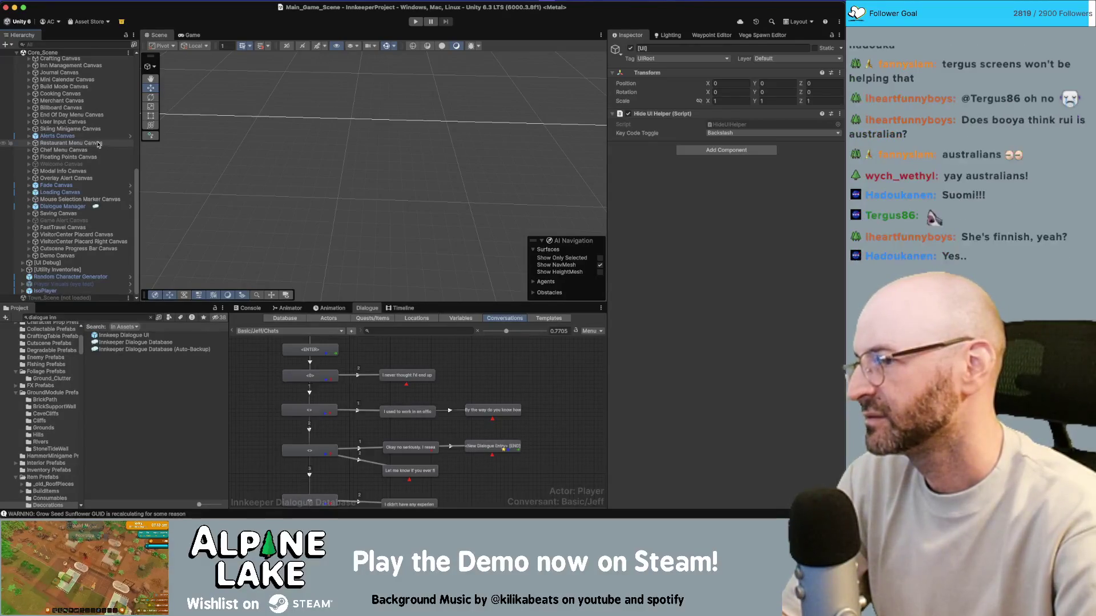
scroll(98, 144, up, 8)
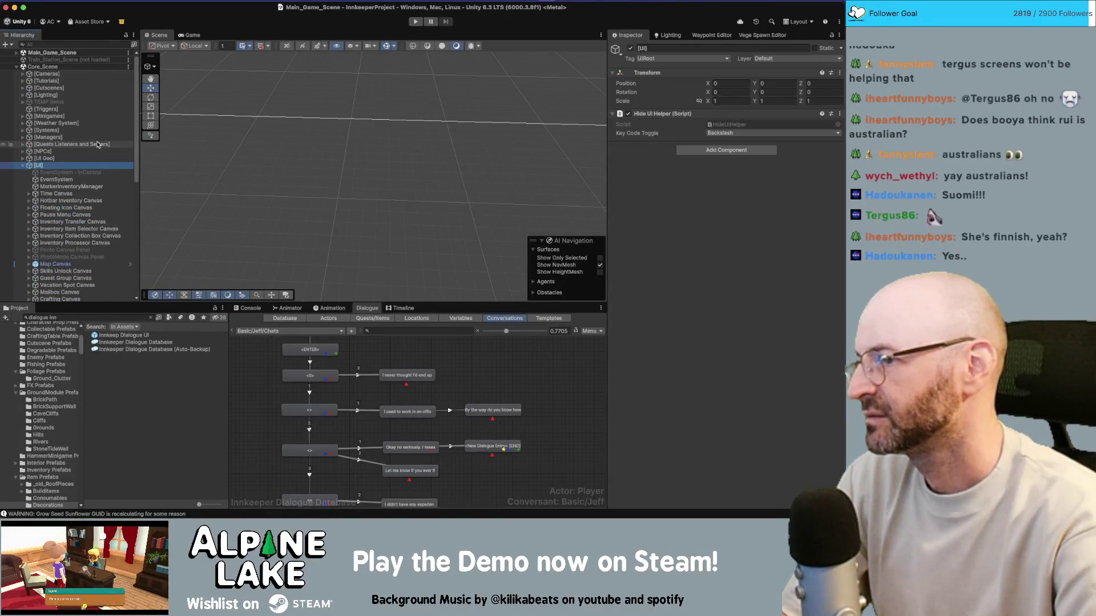
scroll(98, 144, down, 5)
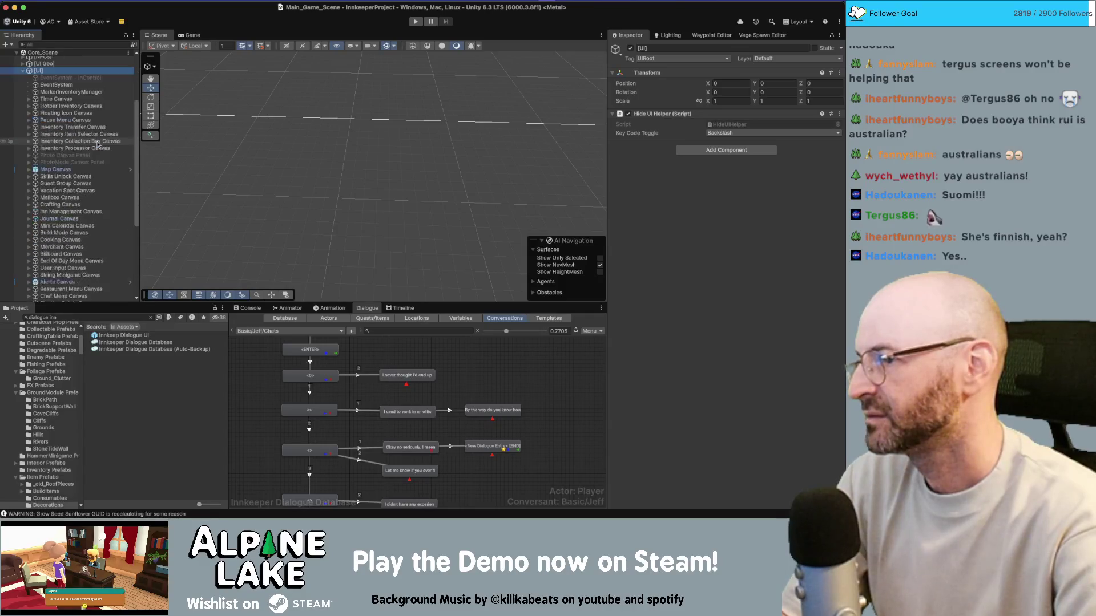
scroll(98, 145, down, 5)
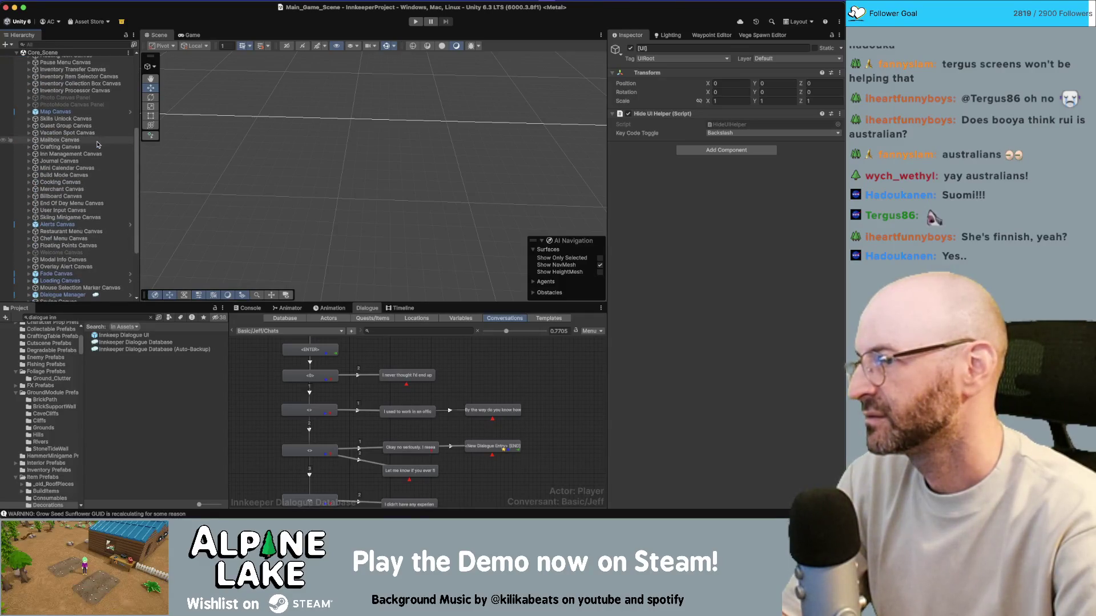
scroll(98, 144, up, 5)
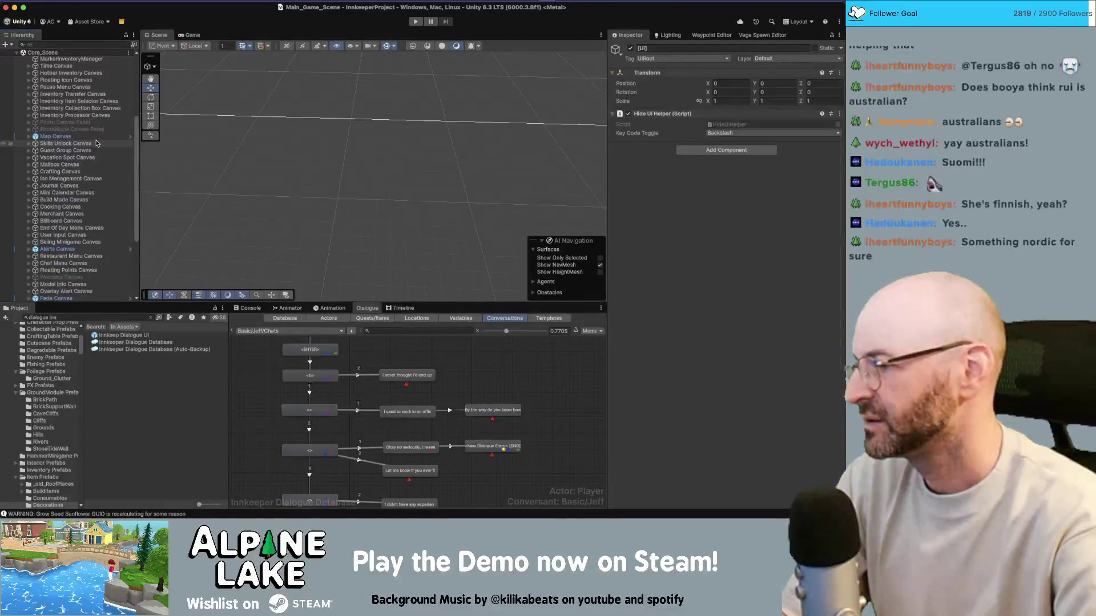
scroll(95, 140, up, 1)
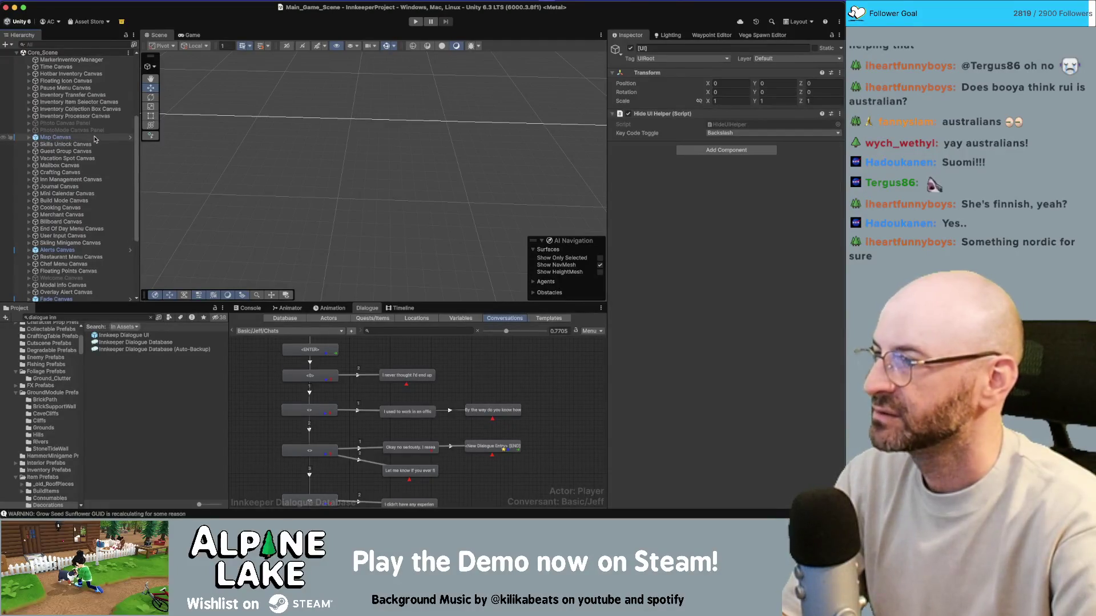
scroll(95, 140, down, 3)
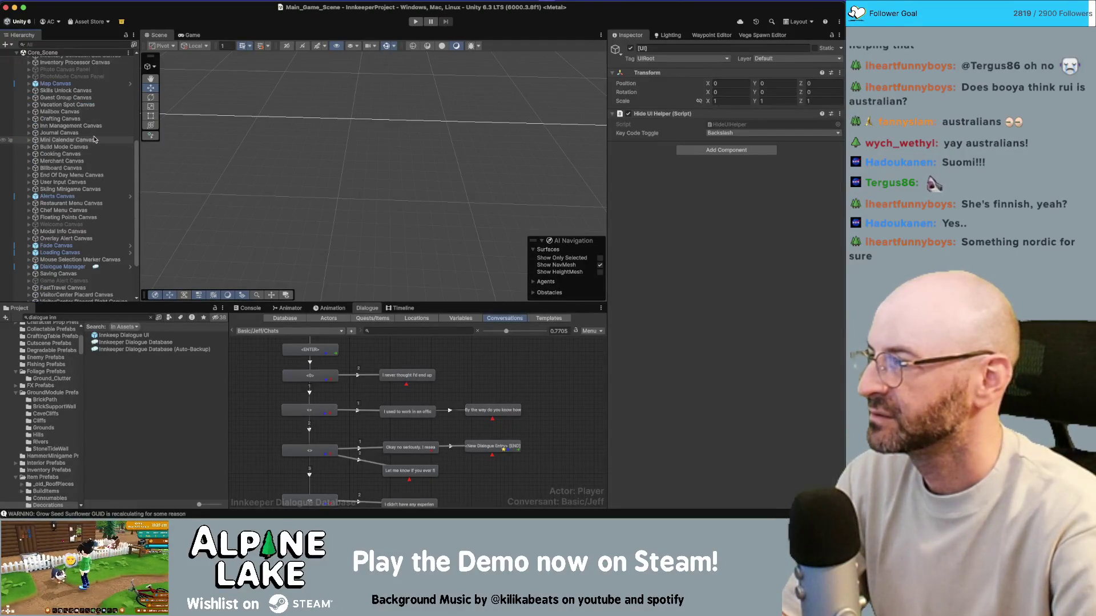
scroll(95, 139, up, 1)
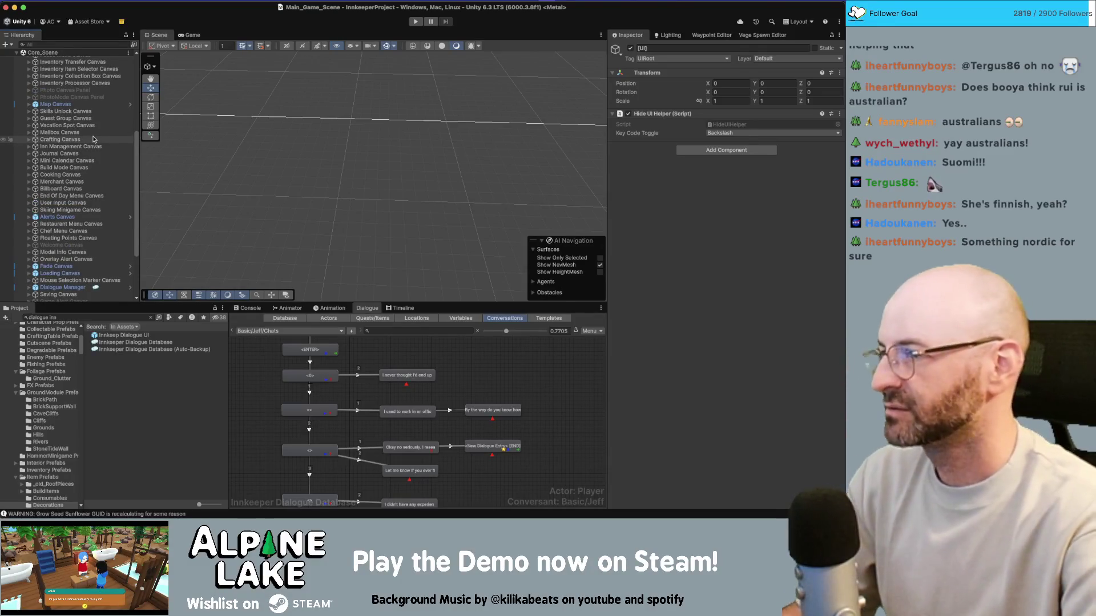
key(super+Tab)
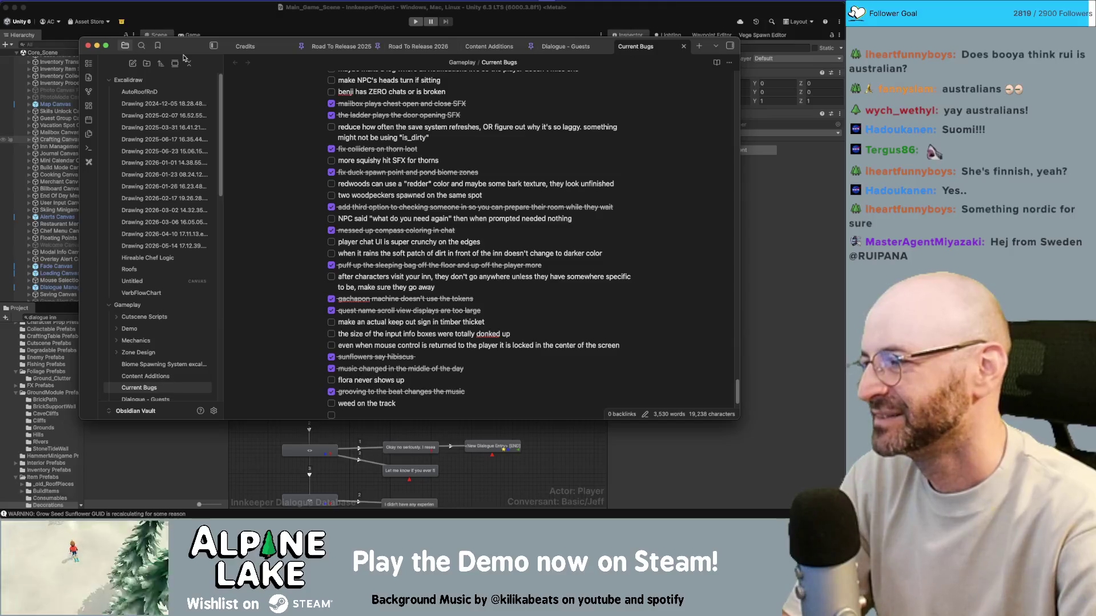
Scroll down to the timber thicket keep out sign bug, then return to Unity
scroll(367, 266, down, 1)
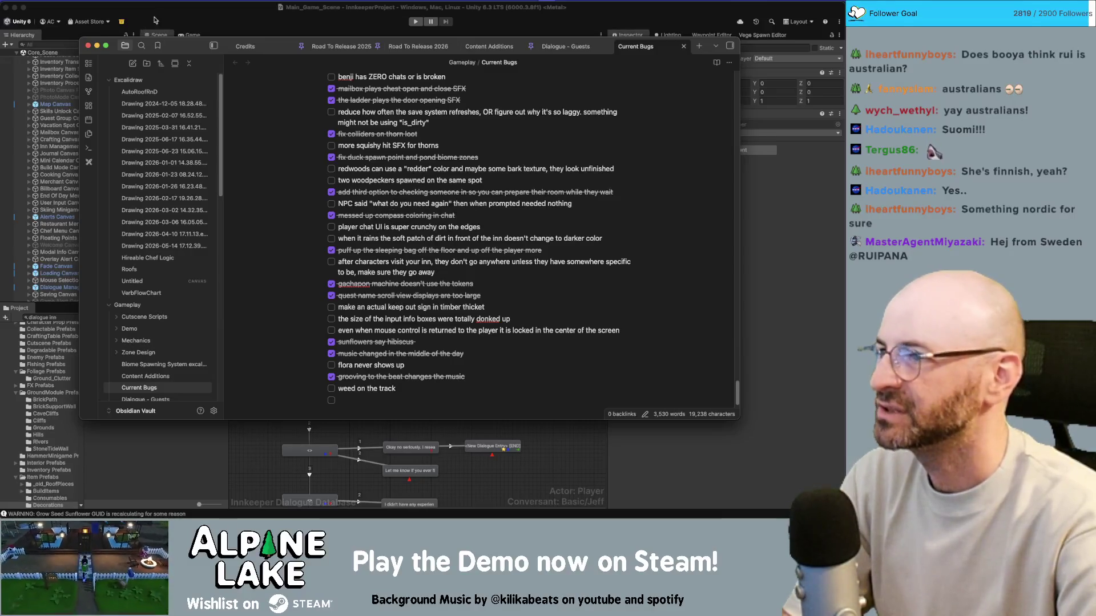
key(super+Tab)
Select Dialogue Manager's child Canvas to view its Canvas settings, briefly rechecking the bug notes
scroll(68, 253, down, 1)
click(63, 272)
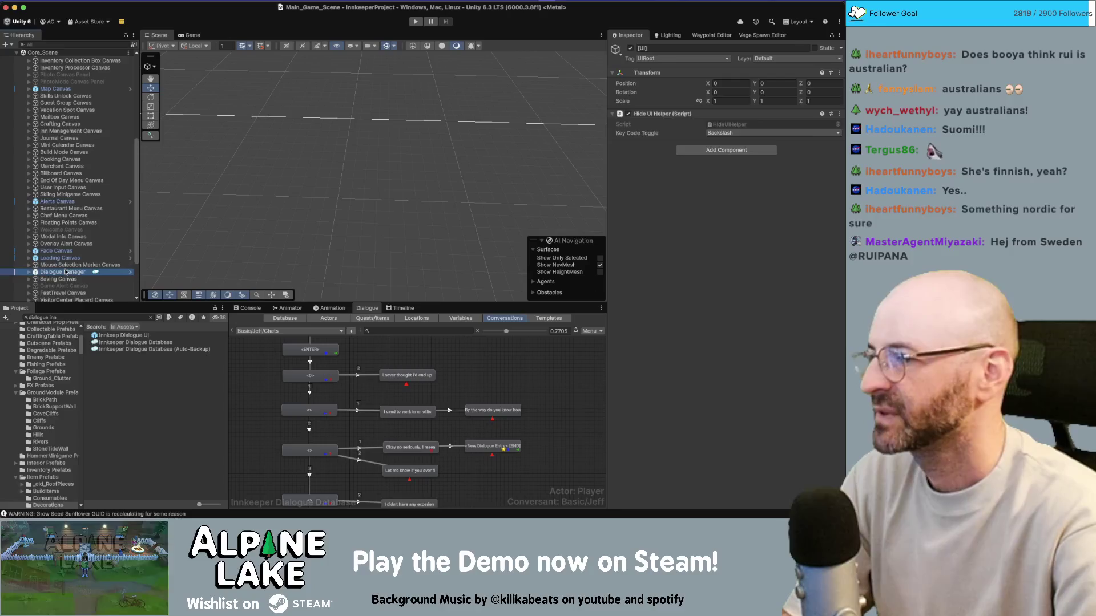
scroll(672, 237, down, 2)
scroll(672, 237, down, 2)
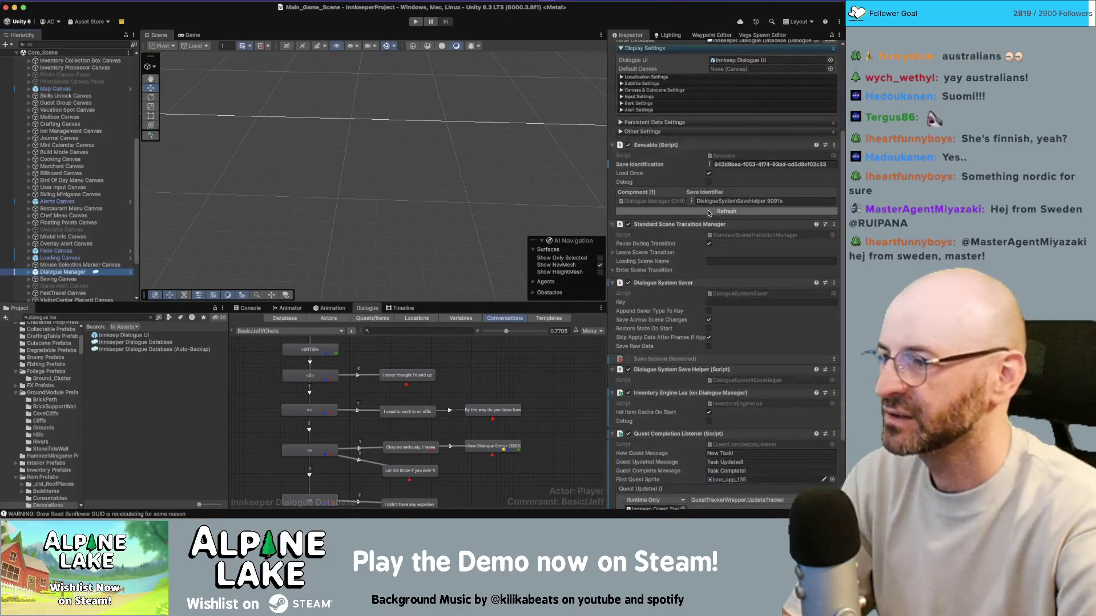
key(Right)
key(Down)
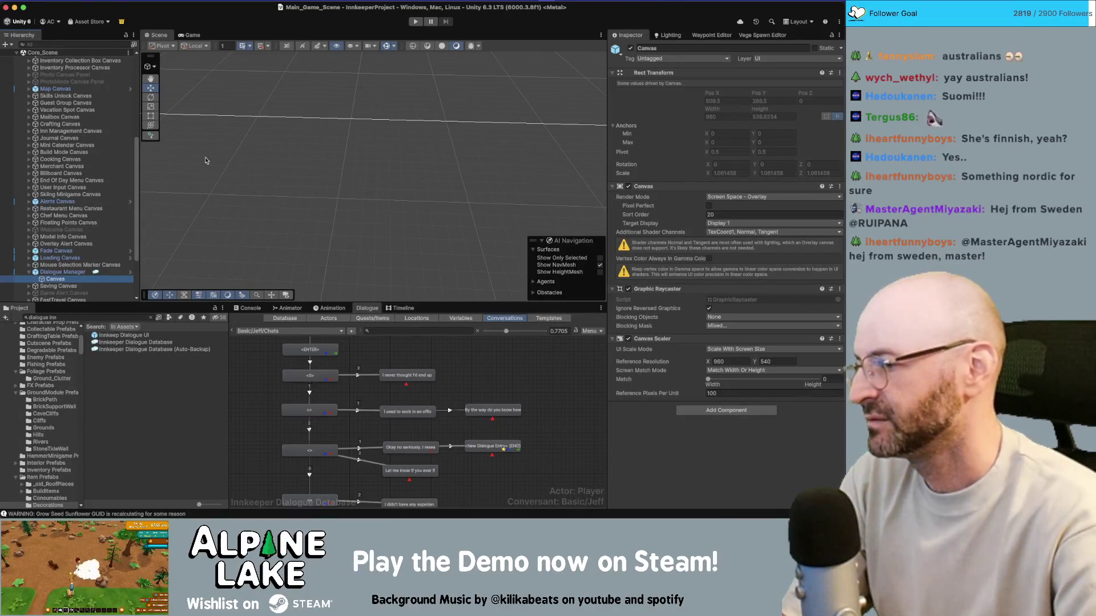
scroll(85, 200, down, 3)
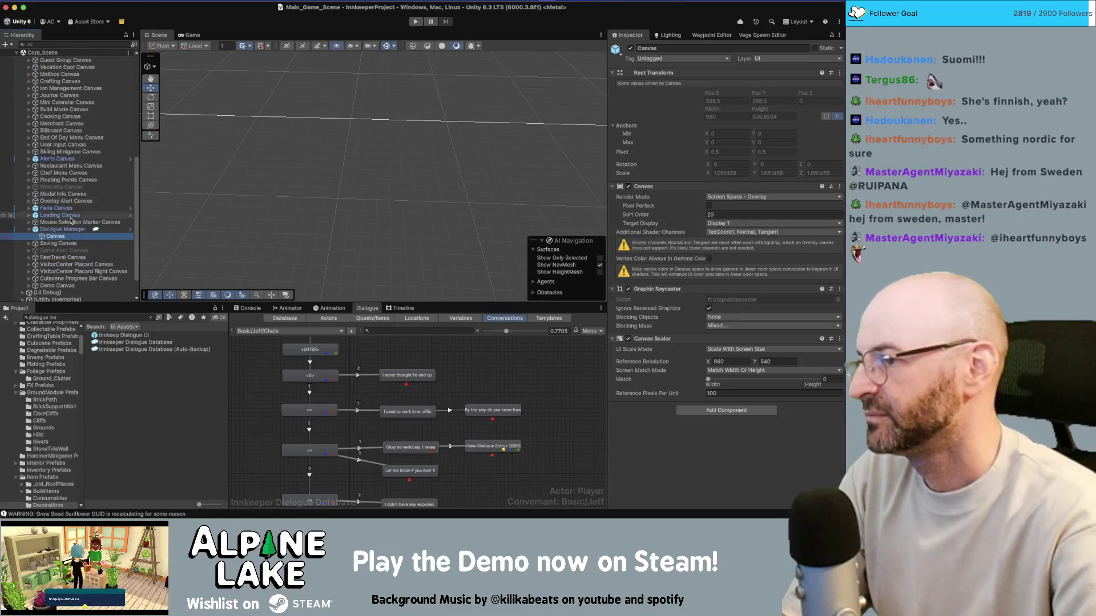
click(29, 229)
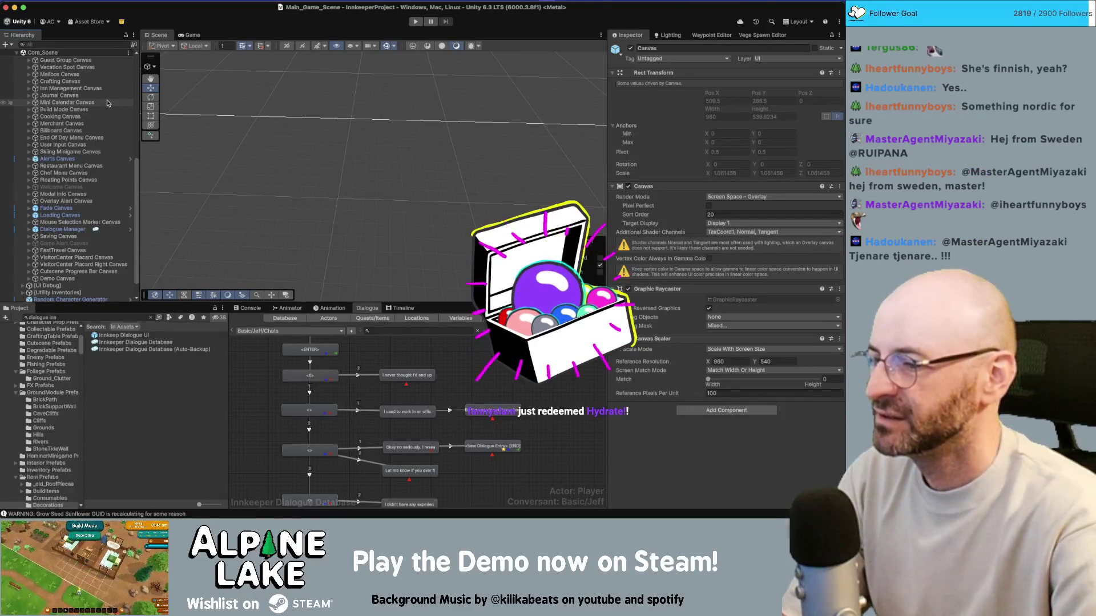
key(super+Tab)
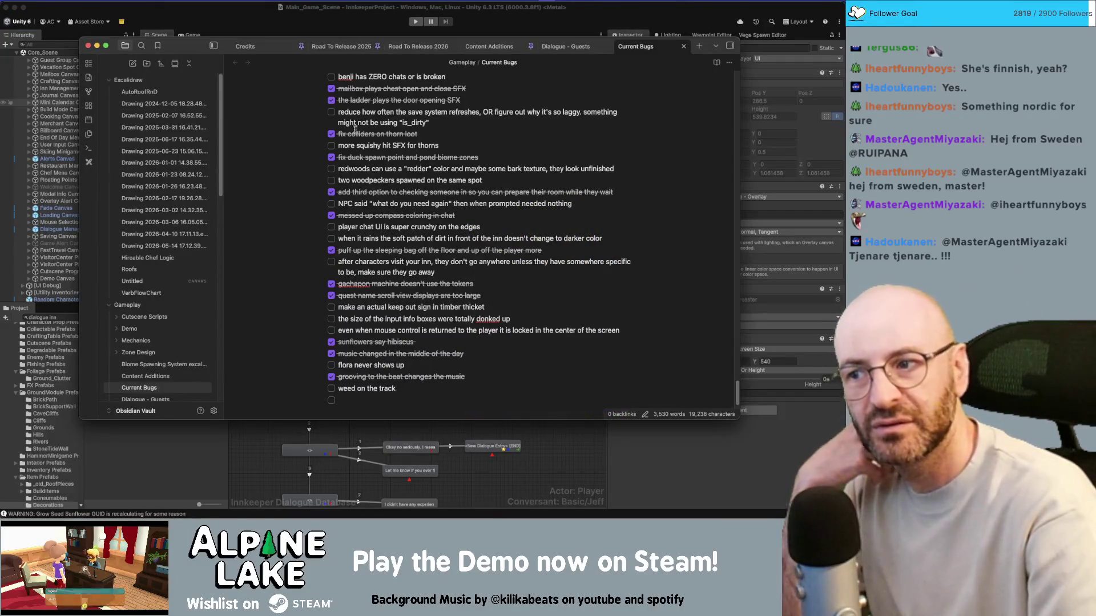
key(super+Tab)
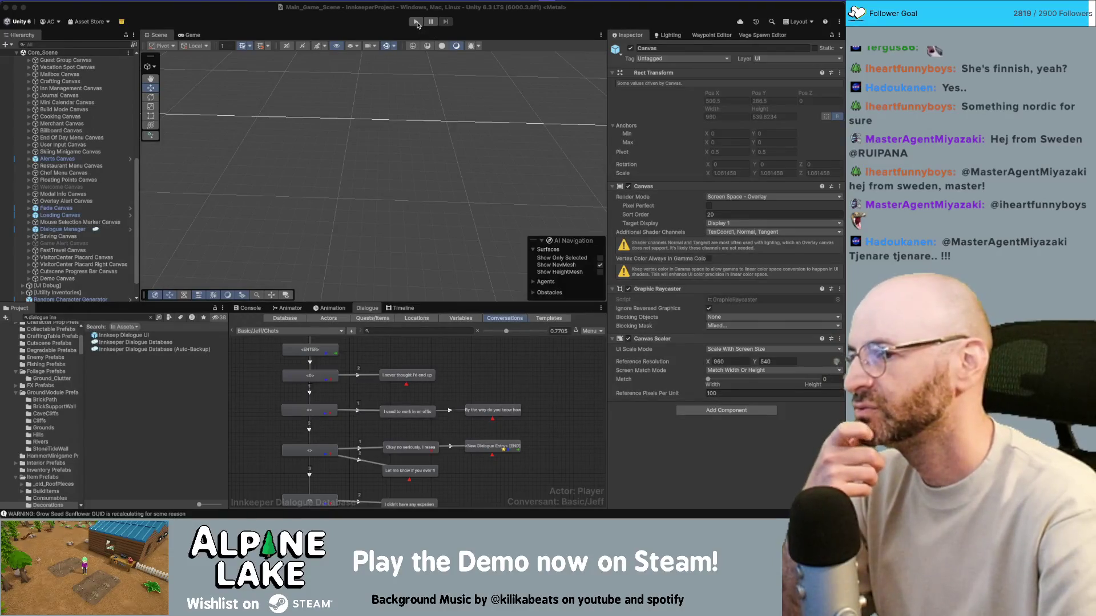
Enter Play mode and watch the Game view until Andrew's direction dialogue appears
click(416, 23)
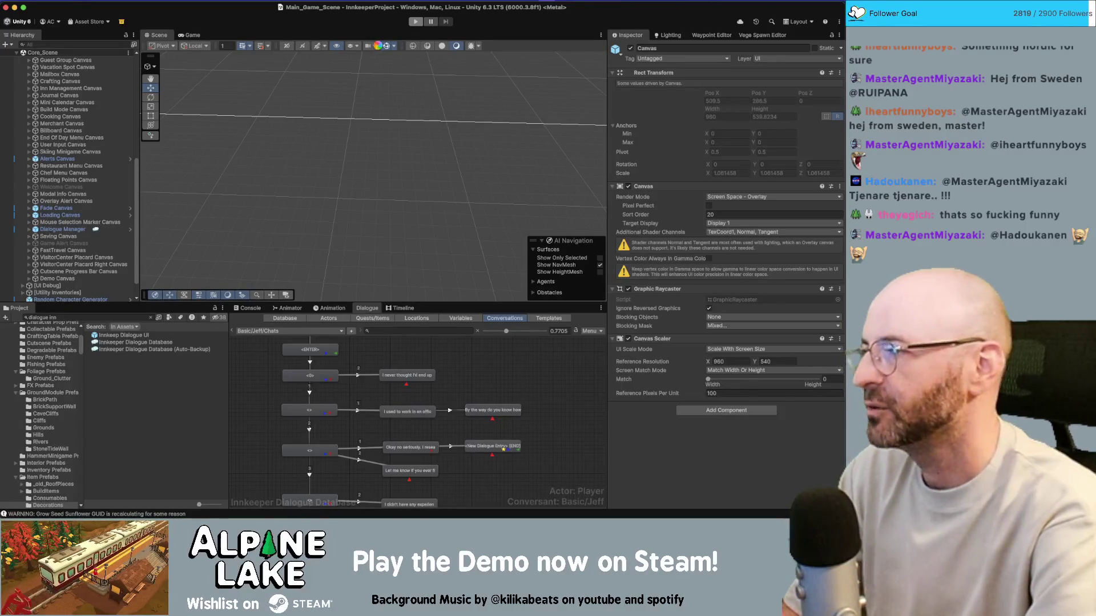
click(415, 21)
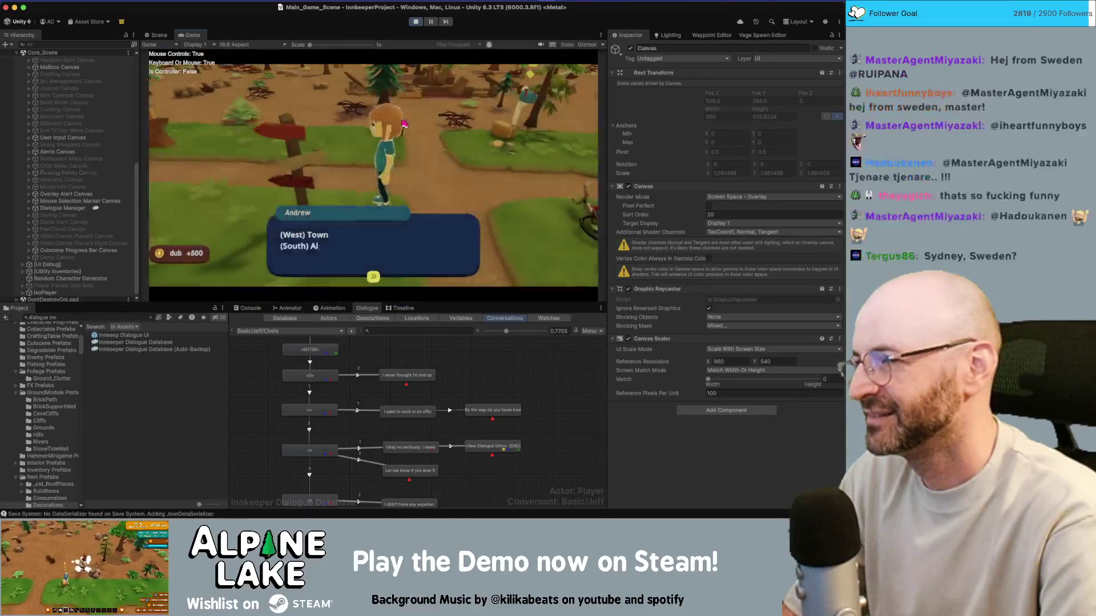
Maximize the Game view and advance to the sign line 'where's the damn dog??????'
double_click(193, 35)
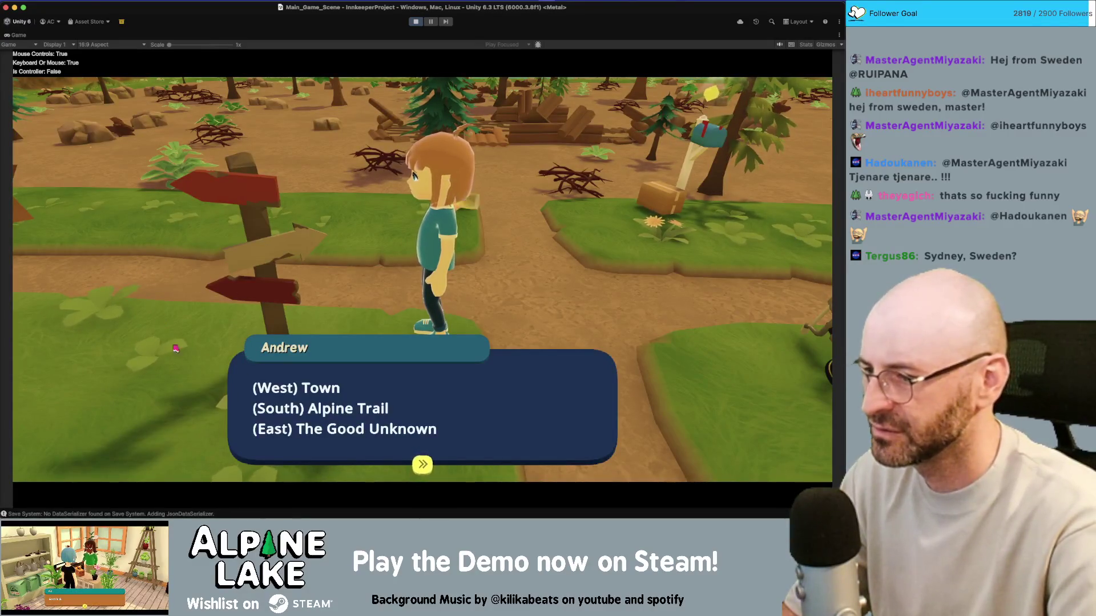
click(264, 315)
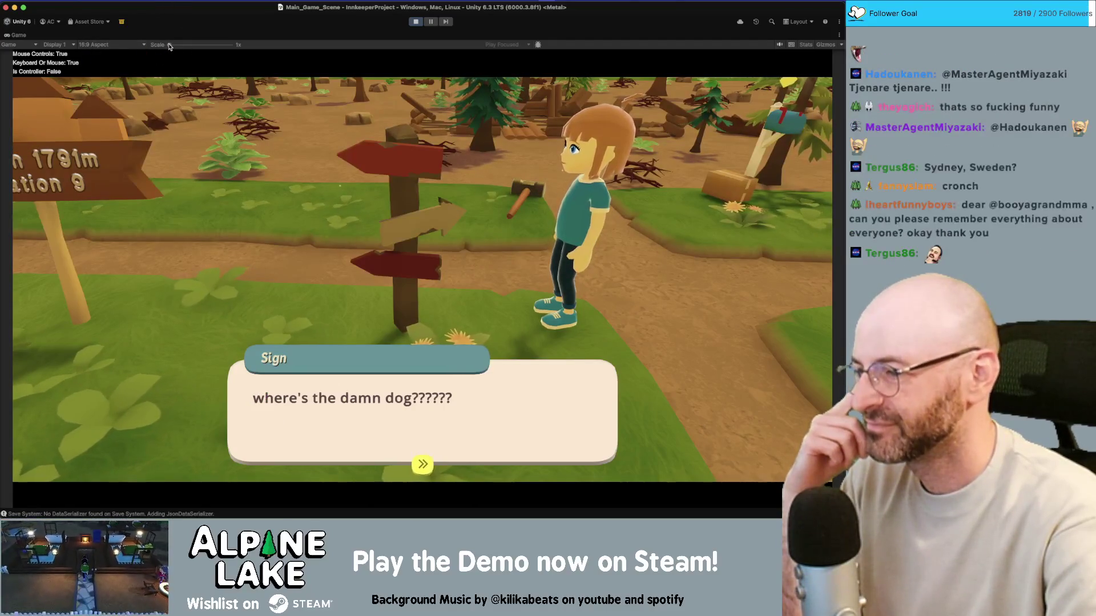
Set the Game view to Full HD 1920x1080 and settle the scale at 1.7x
click(141, 47)
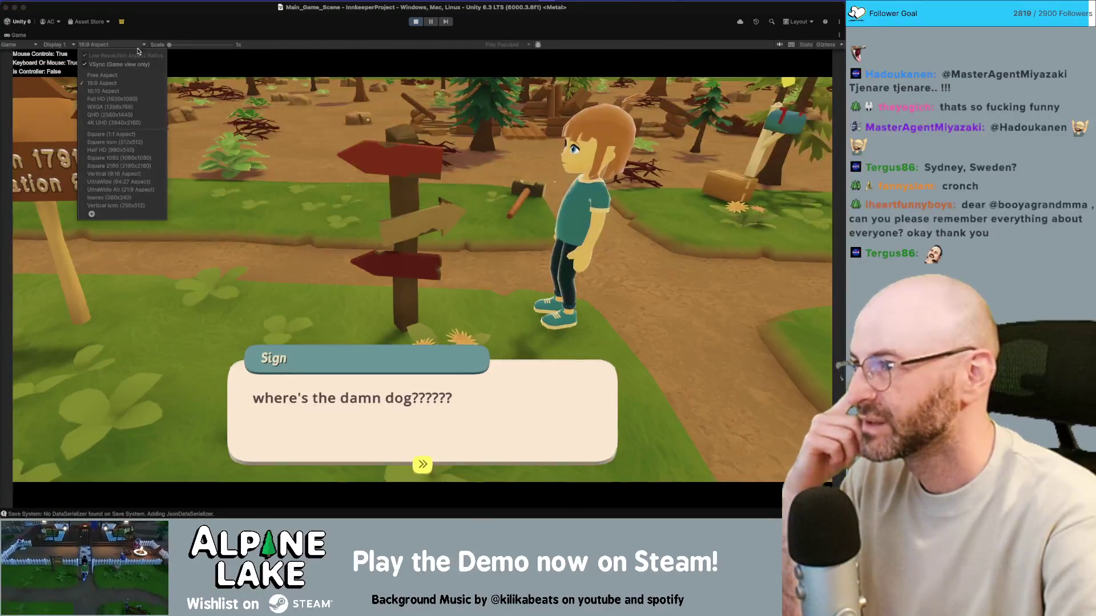
click(131, 102)
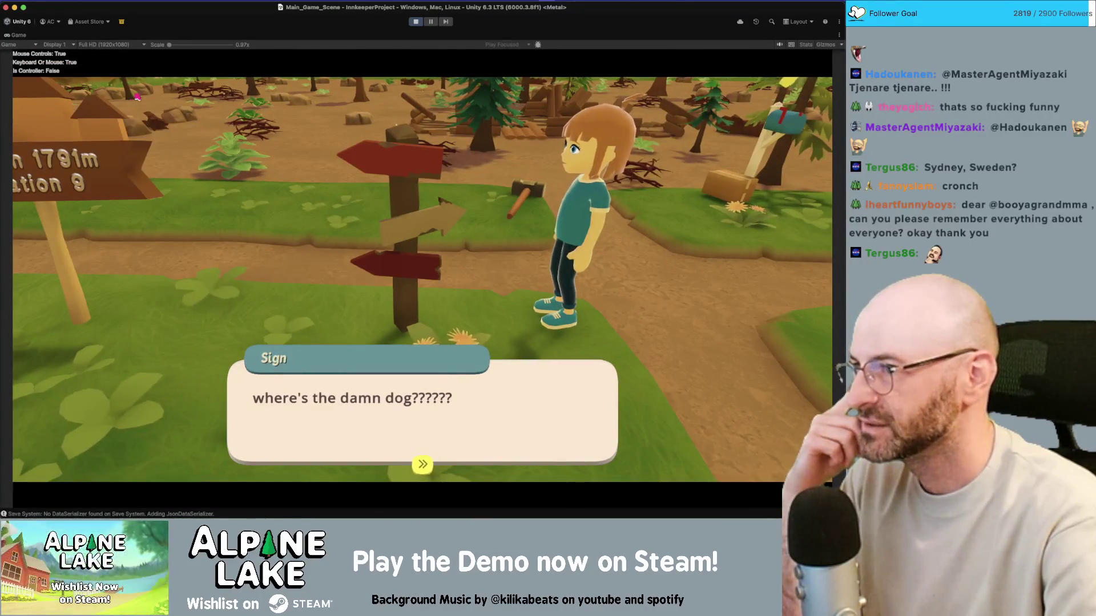
drag(169, 49, 172, 47)
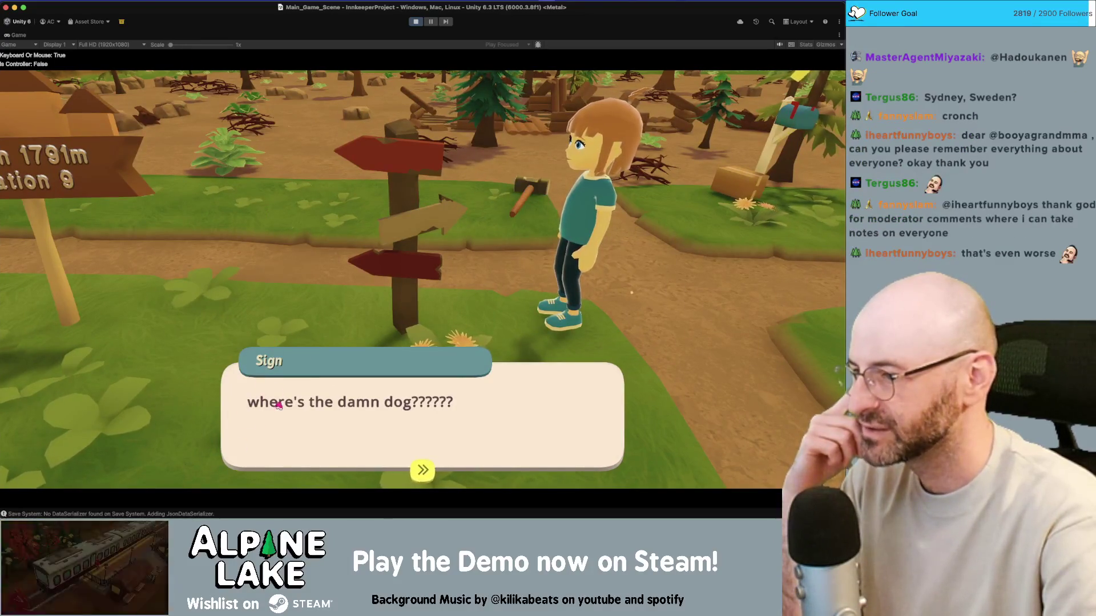
click(280, 404)
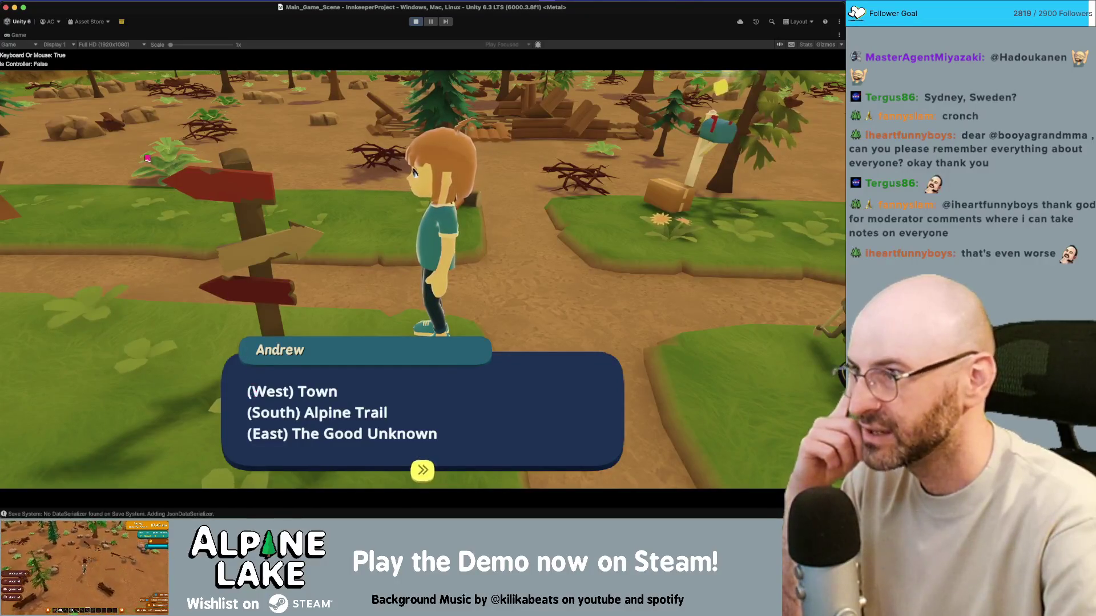
drag(170, 45, 199, 44)
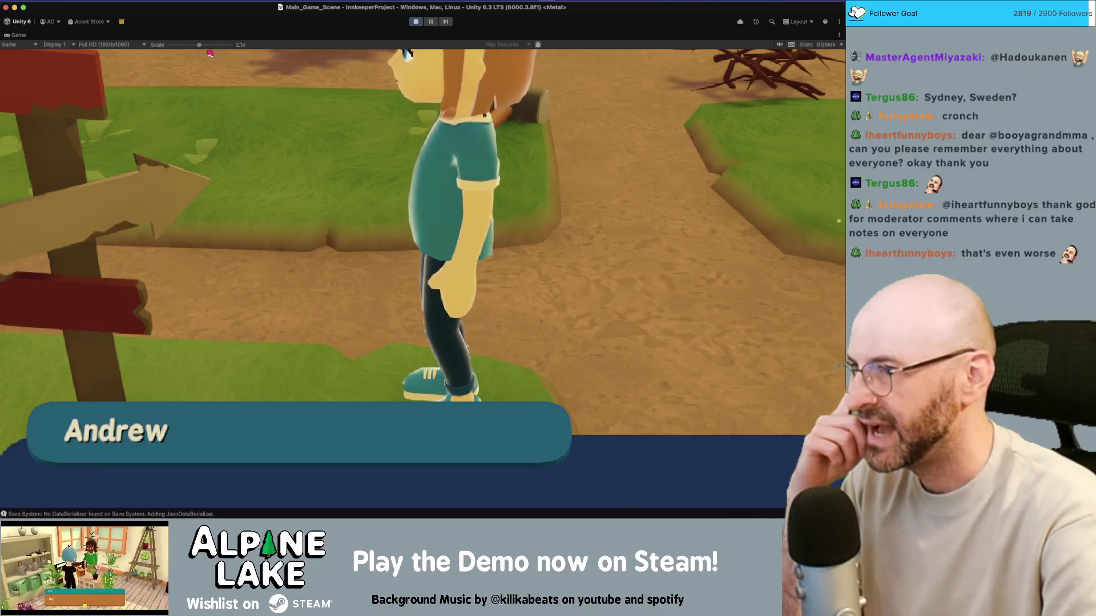
click(214, 44)
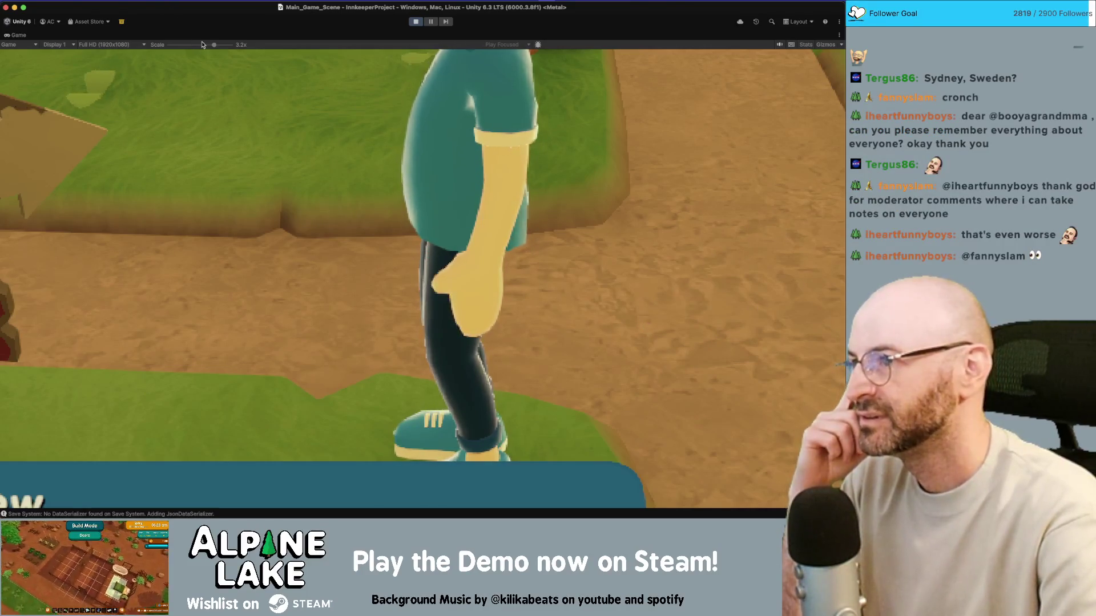
mouse_move(202, 44)
mouse_down()
mouse_move(165, 50)
mouse_move(201, 52)
mouse_move(182, 51)
mouse_up()
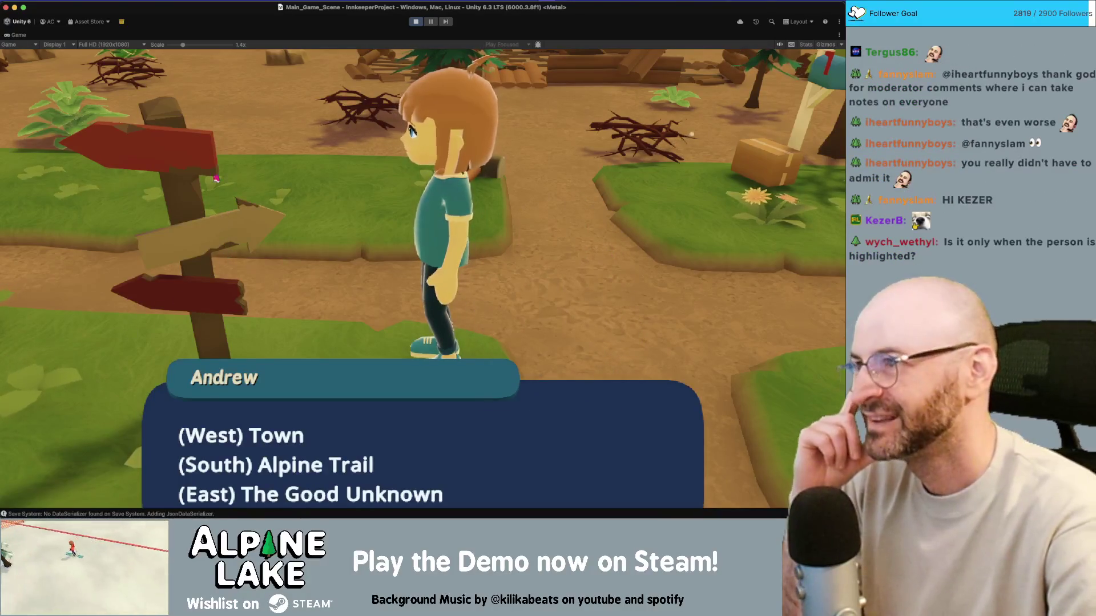
drag(184, 47, 189, 46)
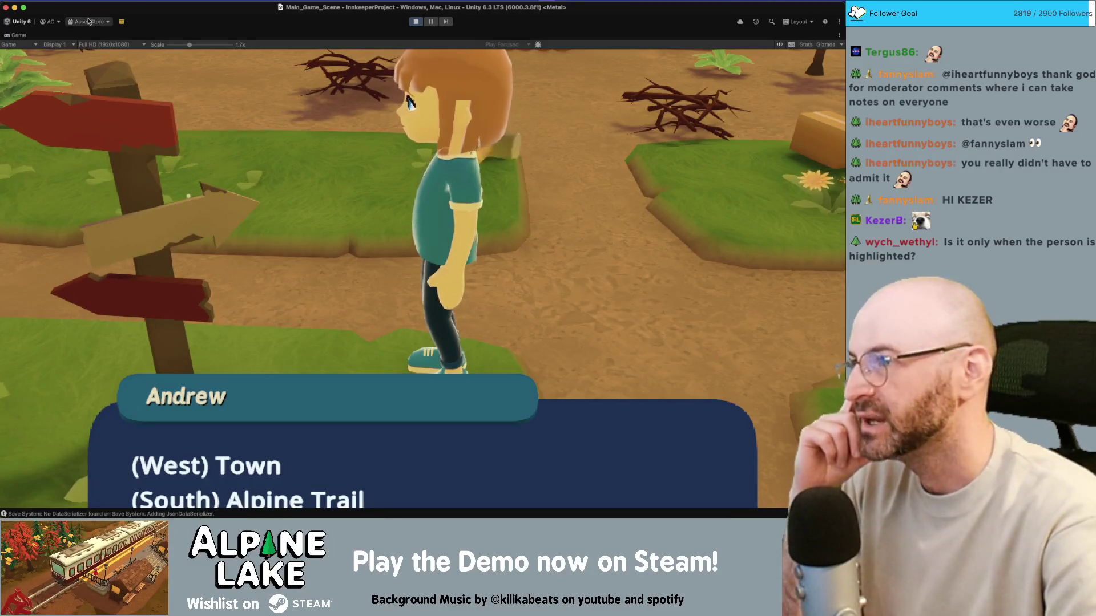
Restore the full editor layout with the Game view zoomed out to 0.53x
double_click(26, 35)
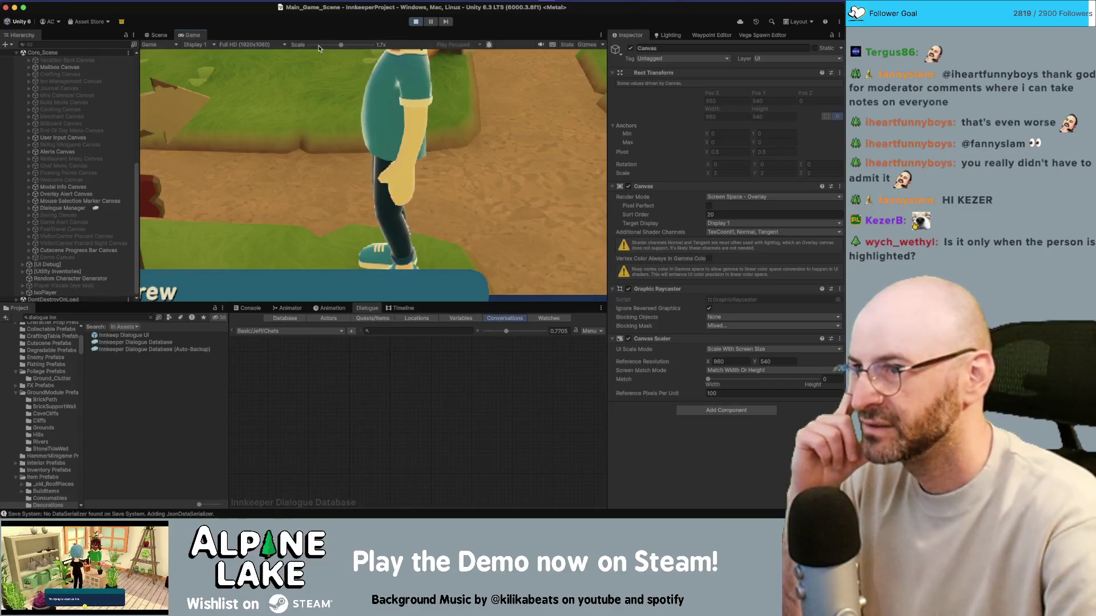
mouse_move(338, 48)
mouse_down()
mouse_move(311, 49)
mouse_move(340, 56)
mouse_up()
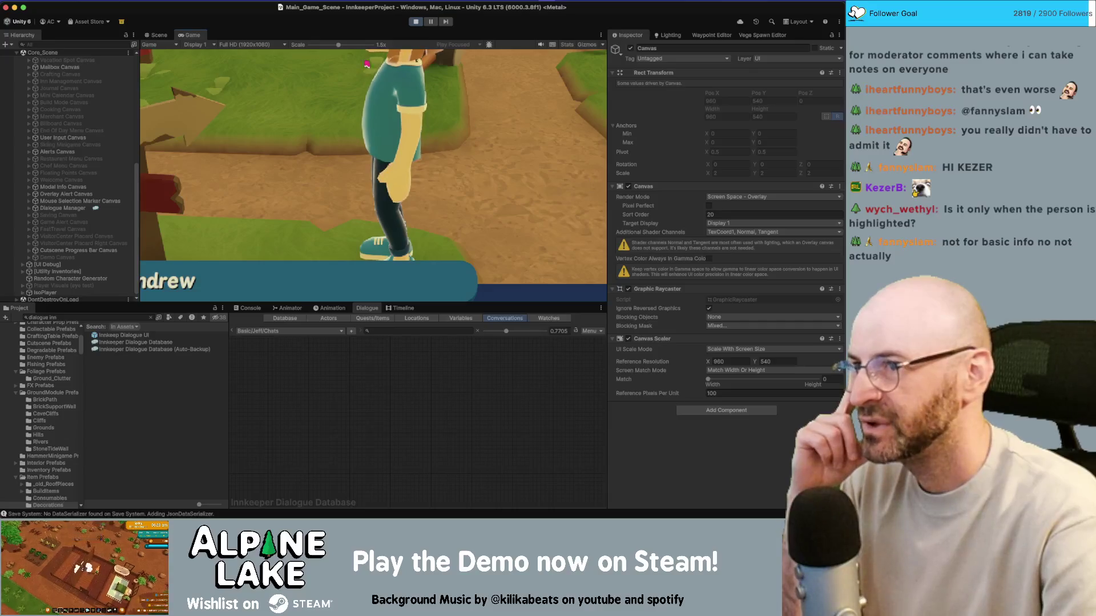
click(415, 22)
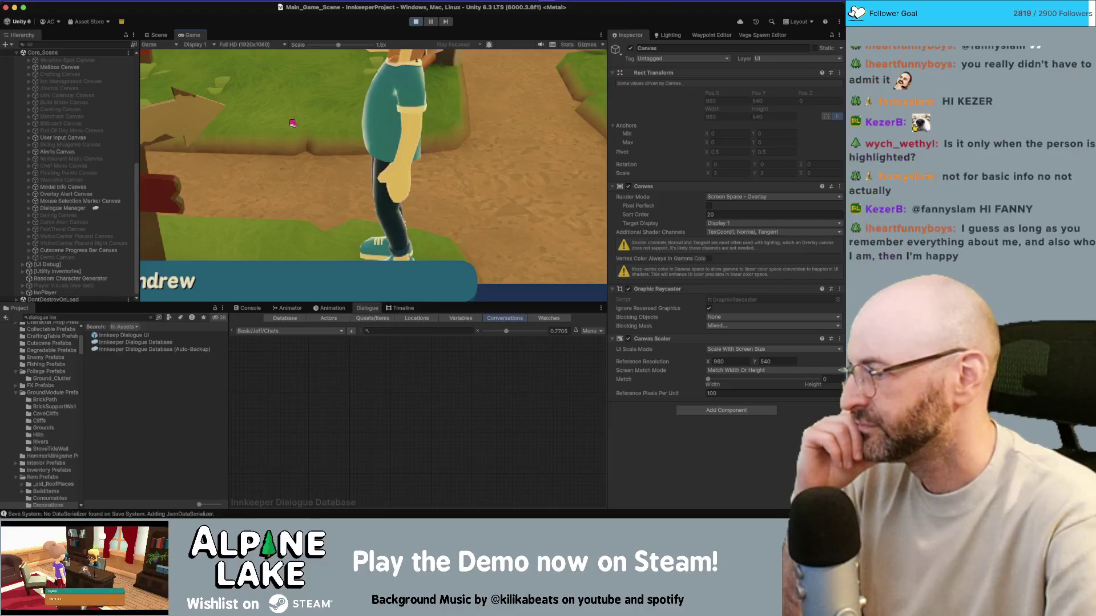
Find the RoundedPanelRaised texture and enable Generate Mipmap in its import settings
click(101, 315)
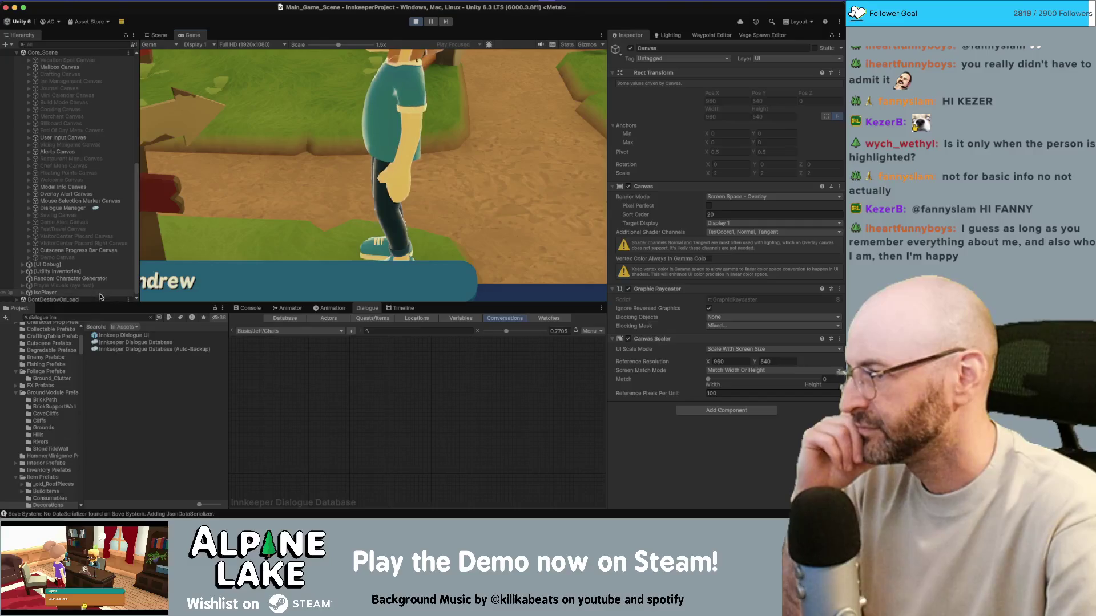
text(raised)
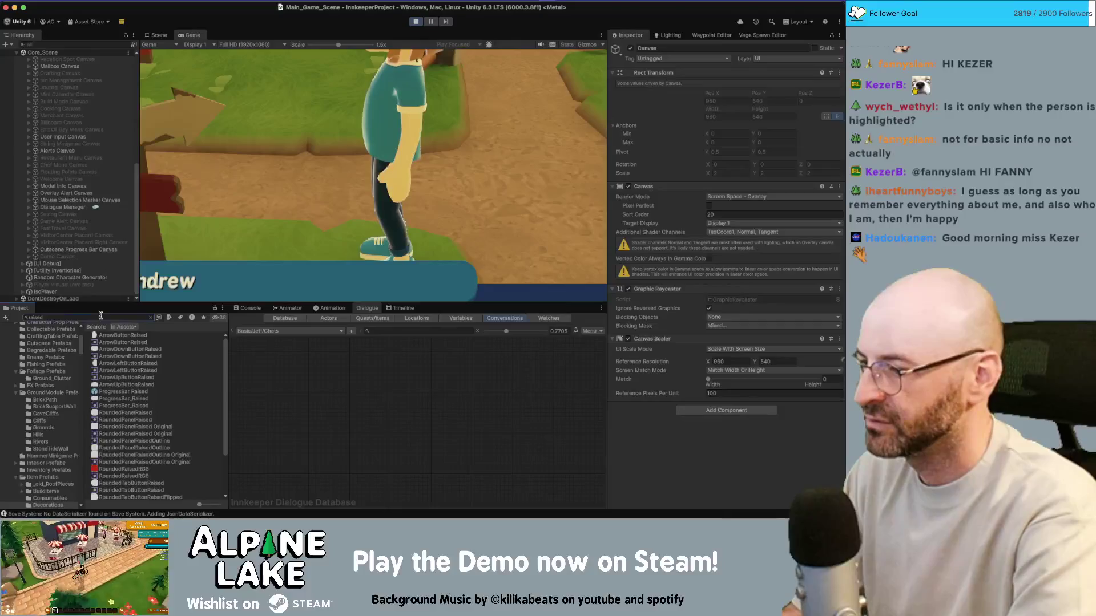
text(panel)
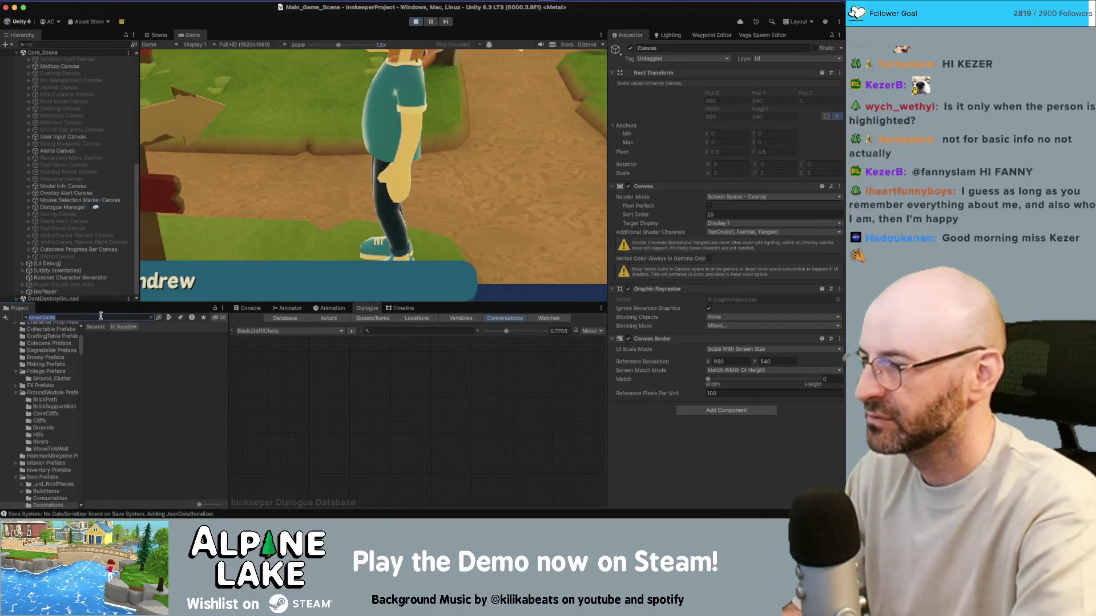
text(roundedraise)
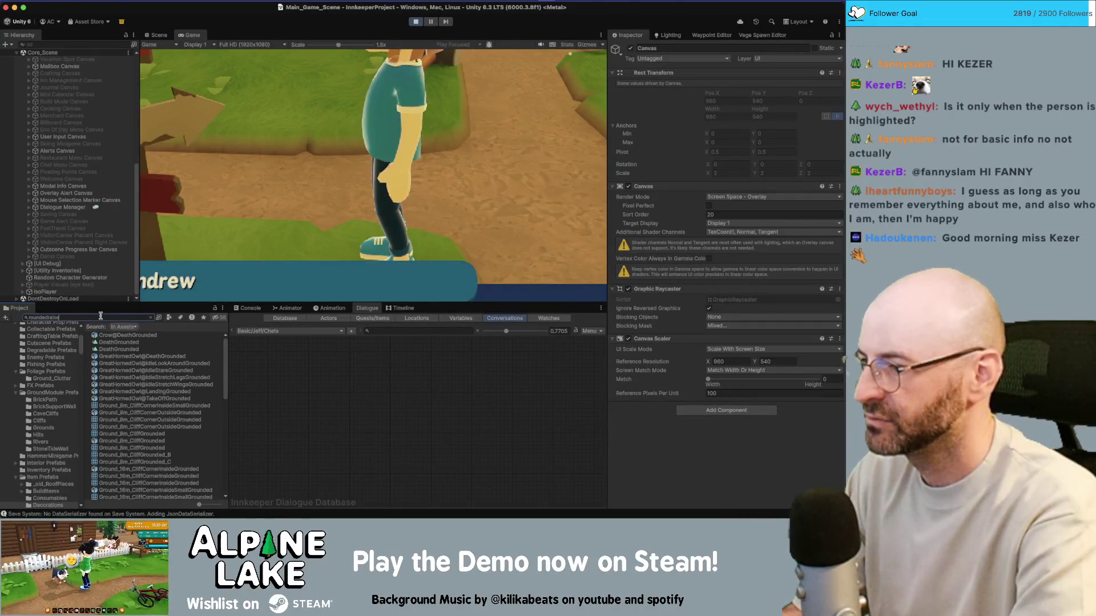
text(d)
key(BackSpace)
key(BackSpace)
key(BackSpace)
text(panel)
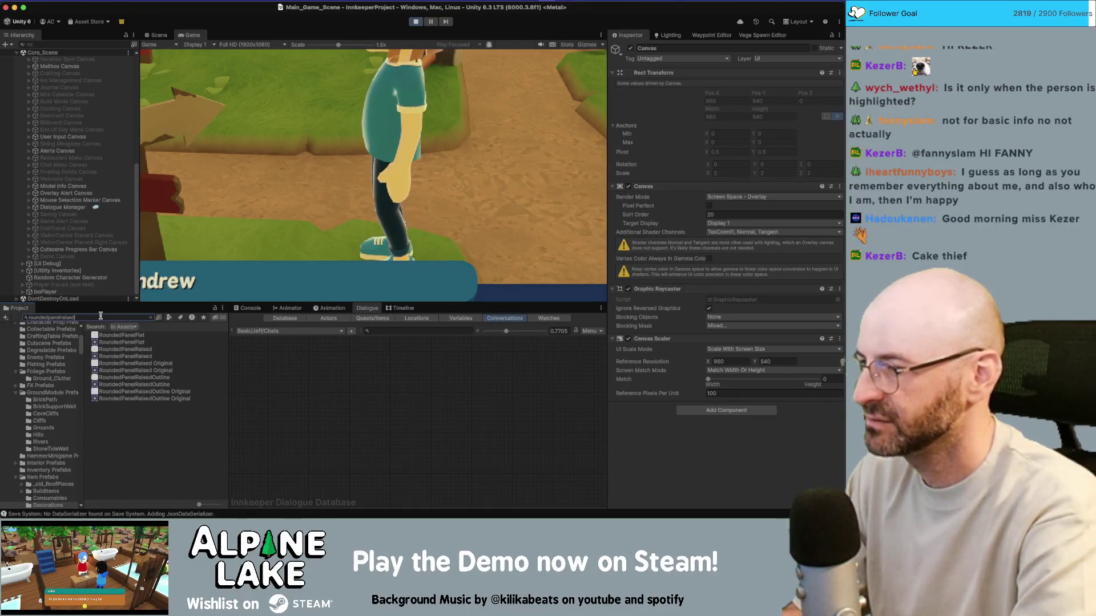
key(Down)
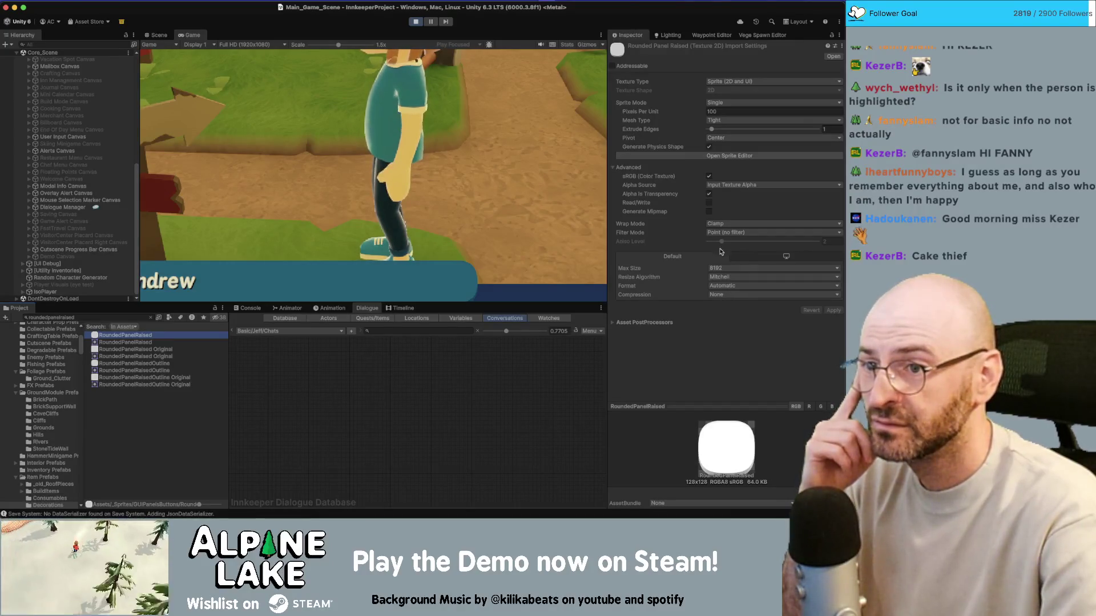
click(709, 212)
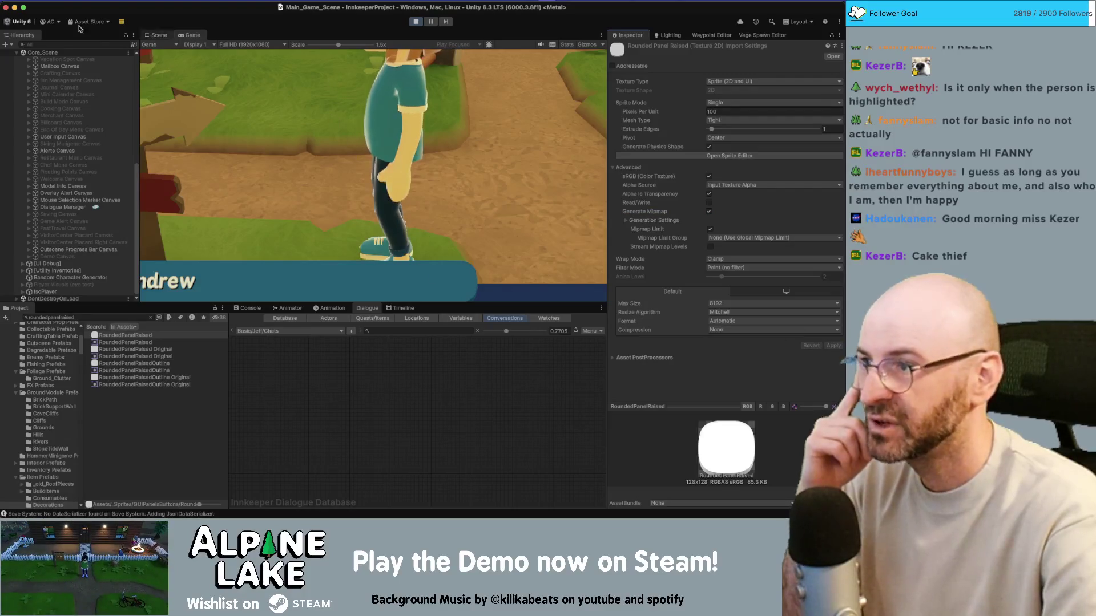
scroll(288, 49, down, 5)
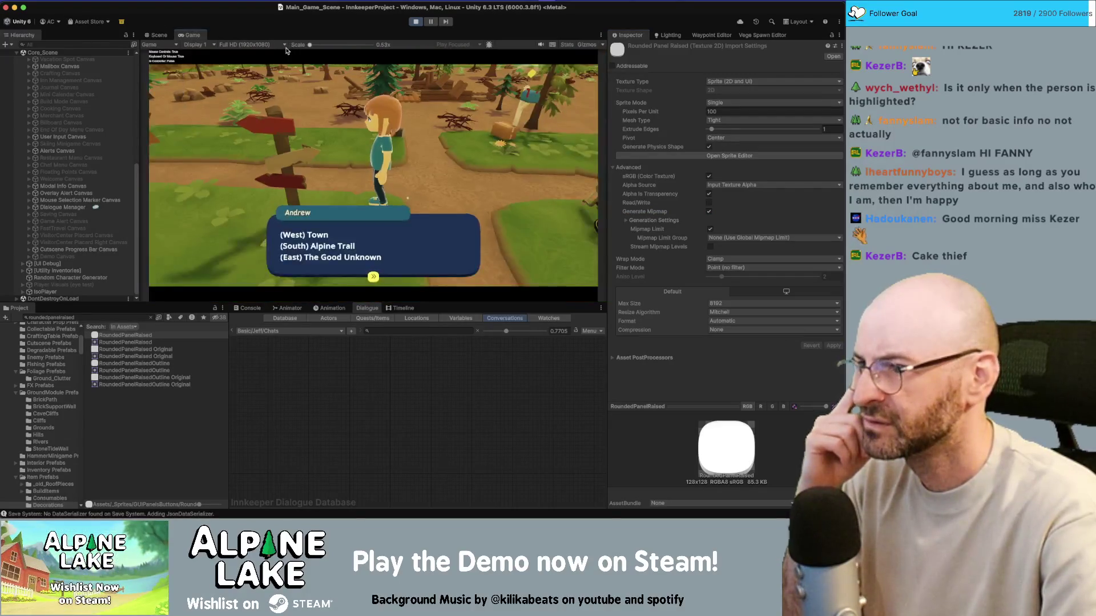
double_click(192, 35)
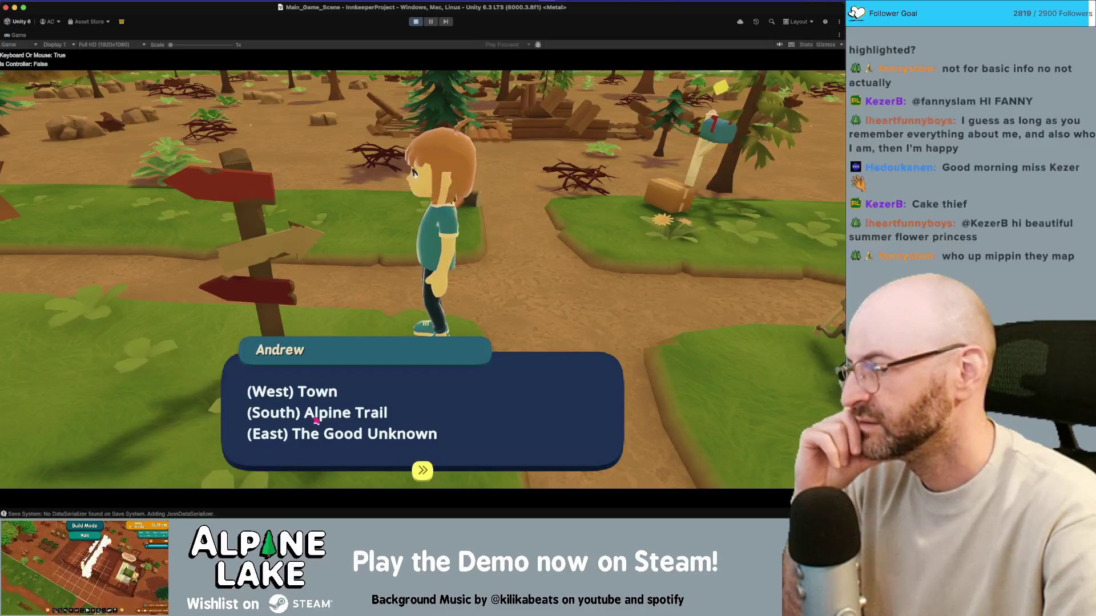
Advance to the signpost's message, zoom the Game view in to read it, then stop play mode
click(234, 281)
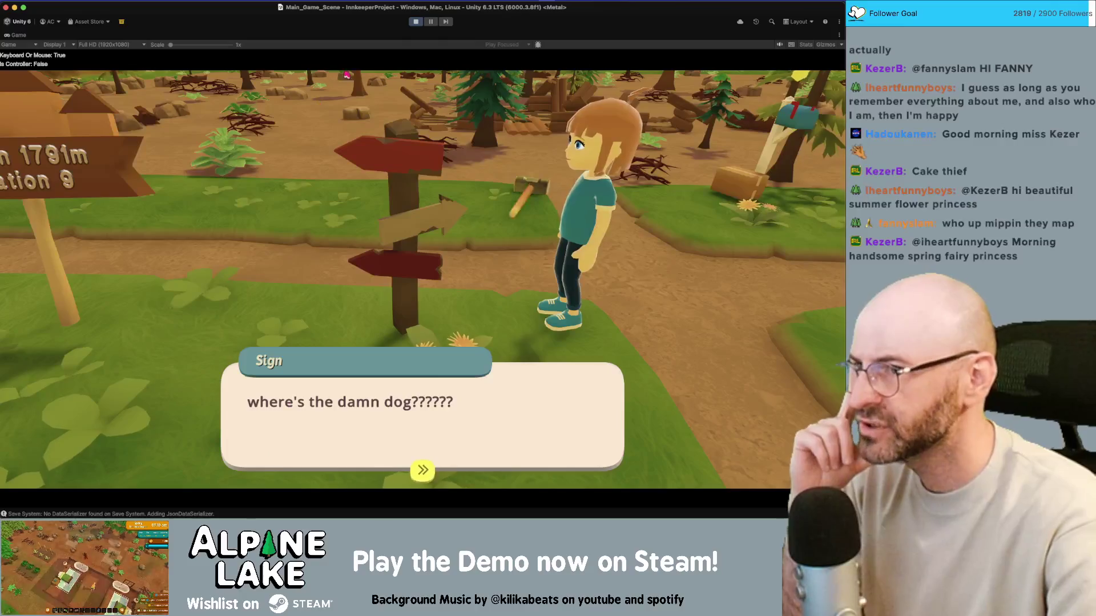
drag(170, 47, 199, 48)
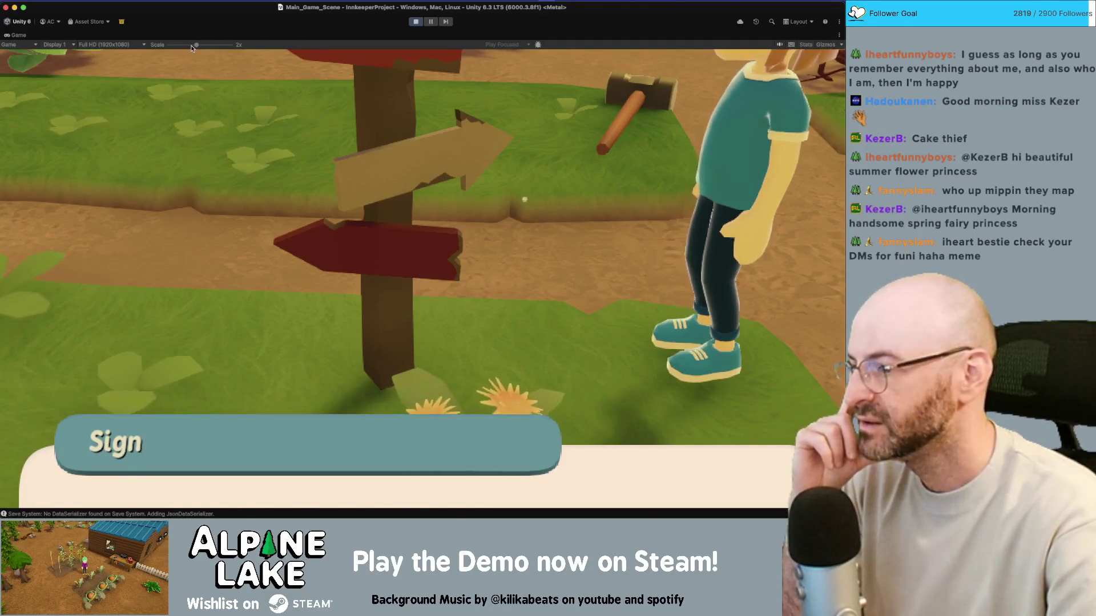
drag(196, 45, 196, 48)
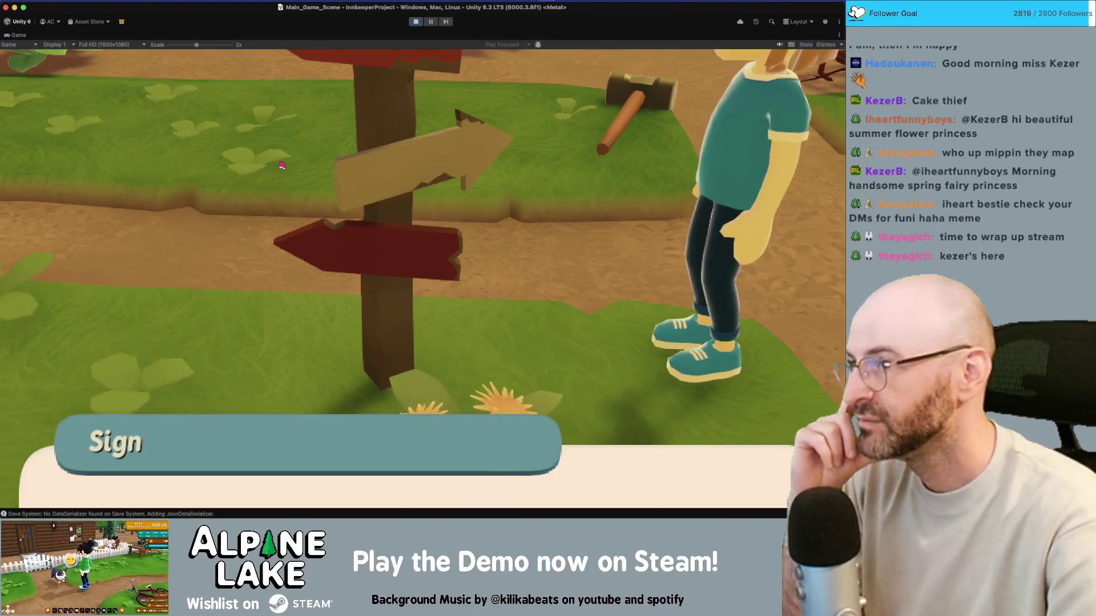
drag(196, 45, 164, 50)
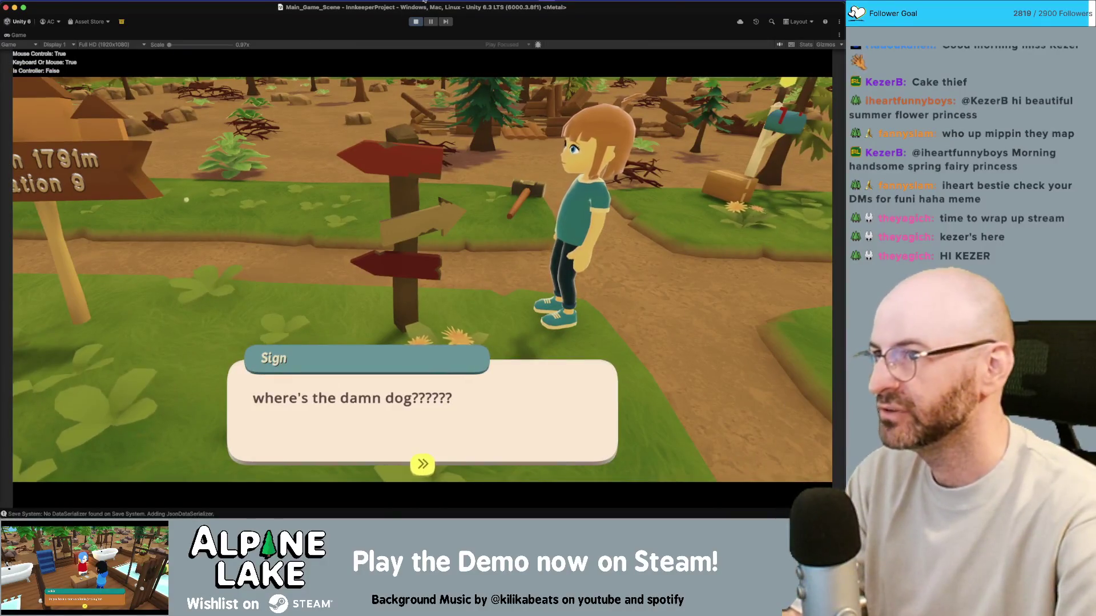
click(417, 22)
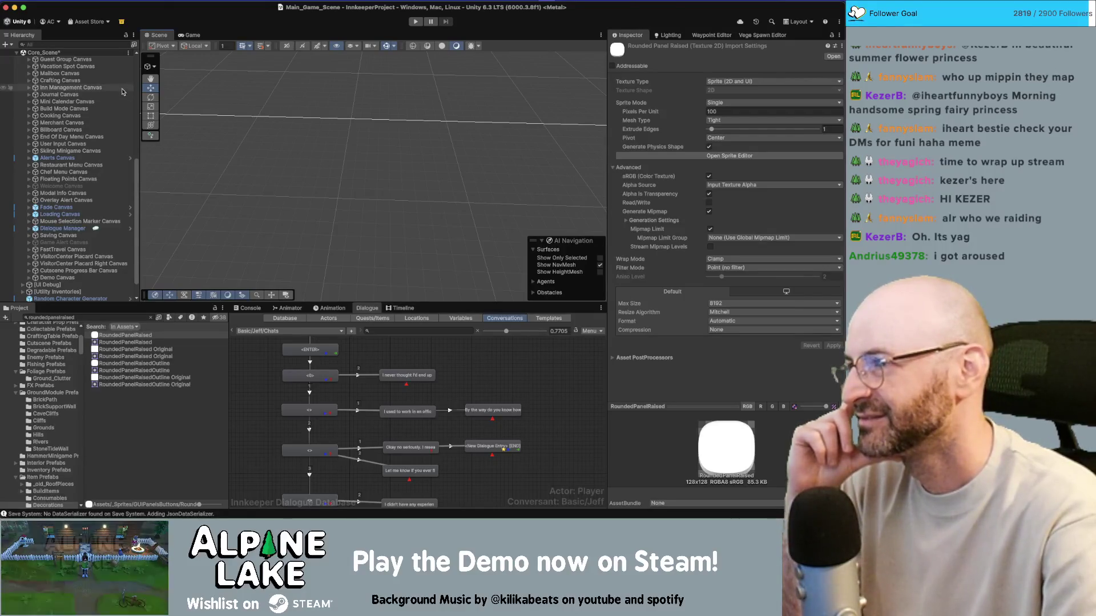
Open the Innkeep Dialogue UI prefab and expand the Dialogue Panel hierarchy down to NPC Speech Panel
scroll(102, 219, up, 10)
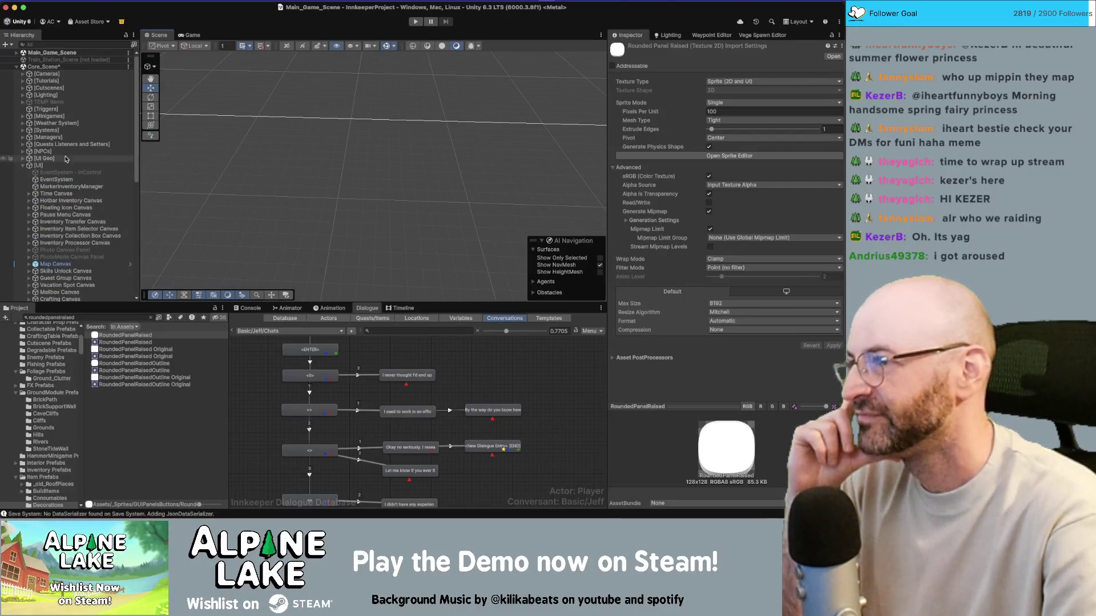
scroll(67, 204, down, 10)
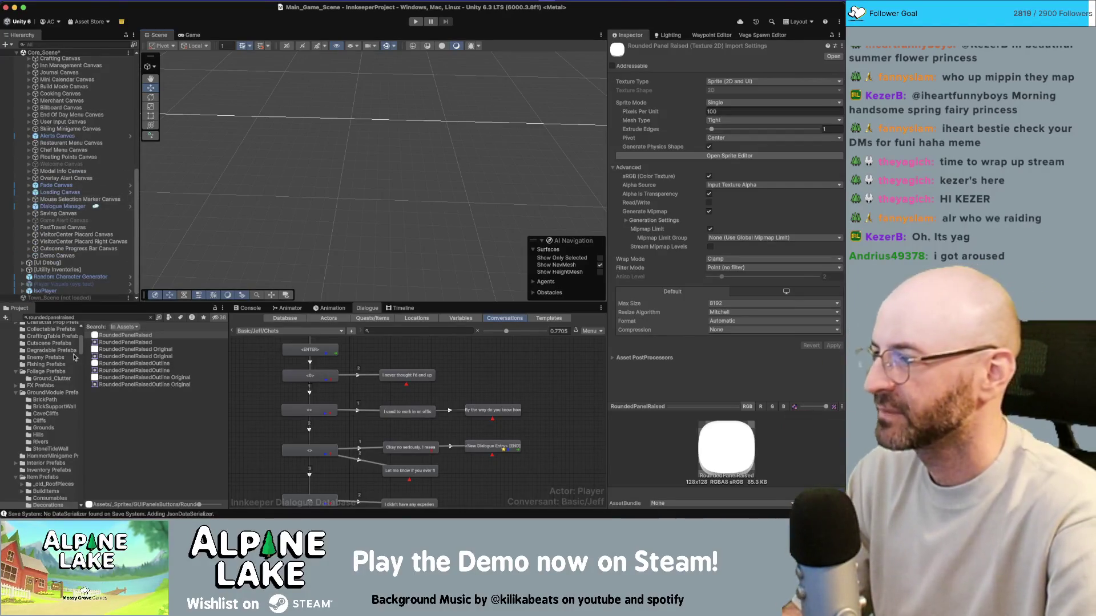
click(99, 317)
text(innkeep)
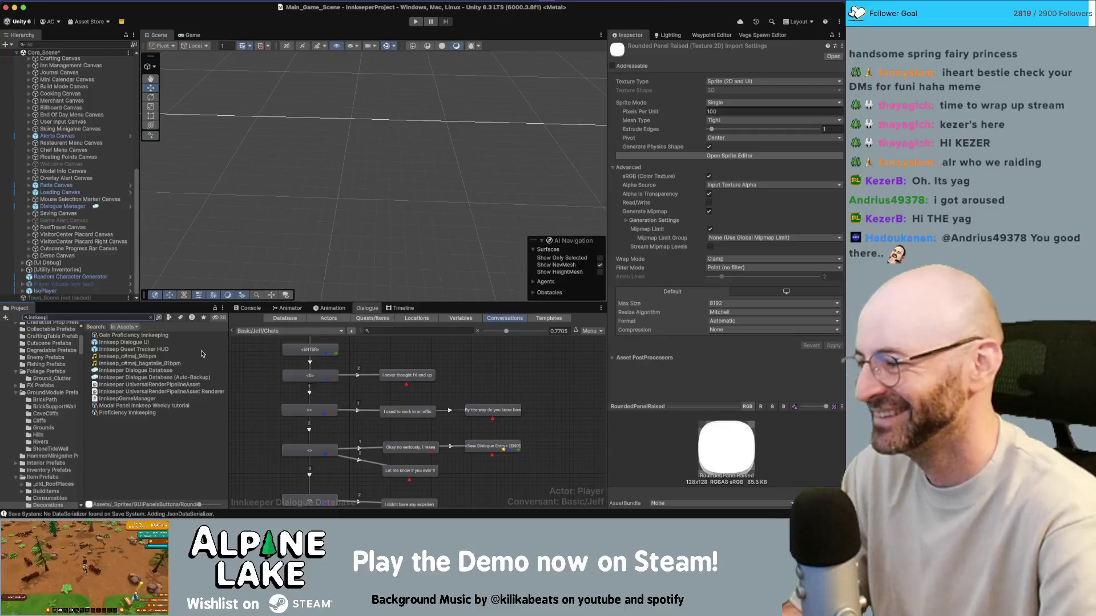
click(137, 343)
double_click(138, 343)
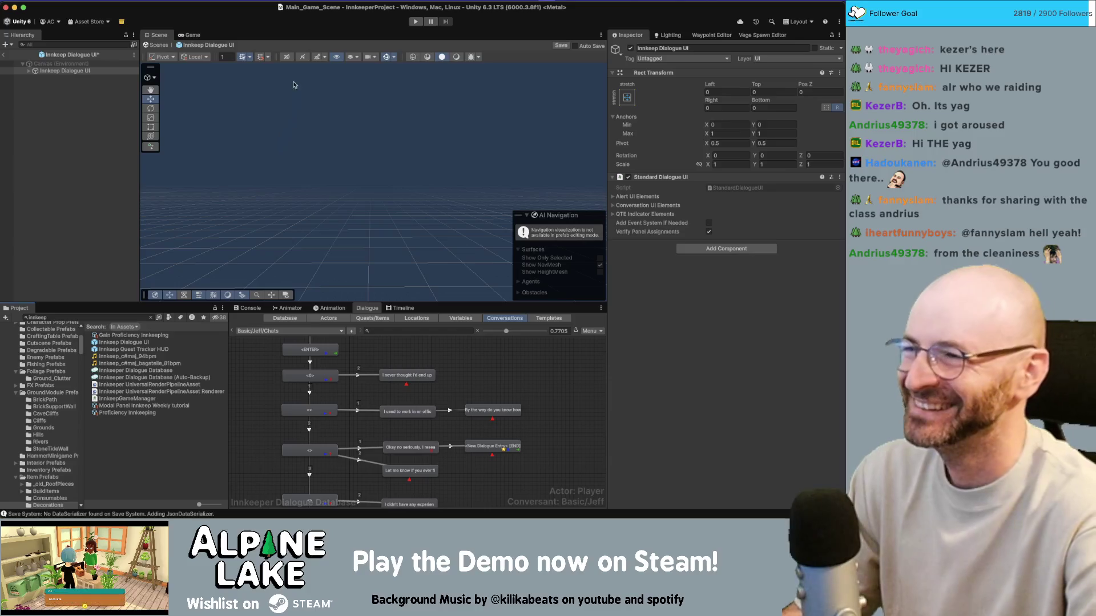
click(29, 71)
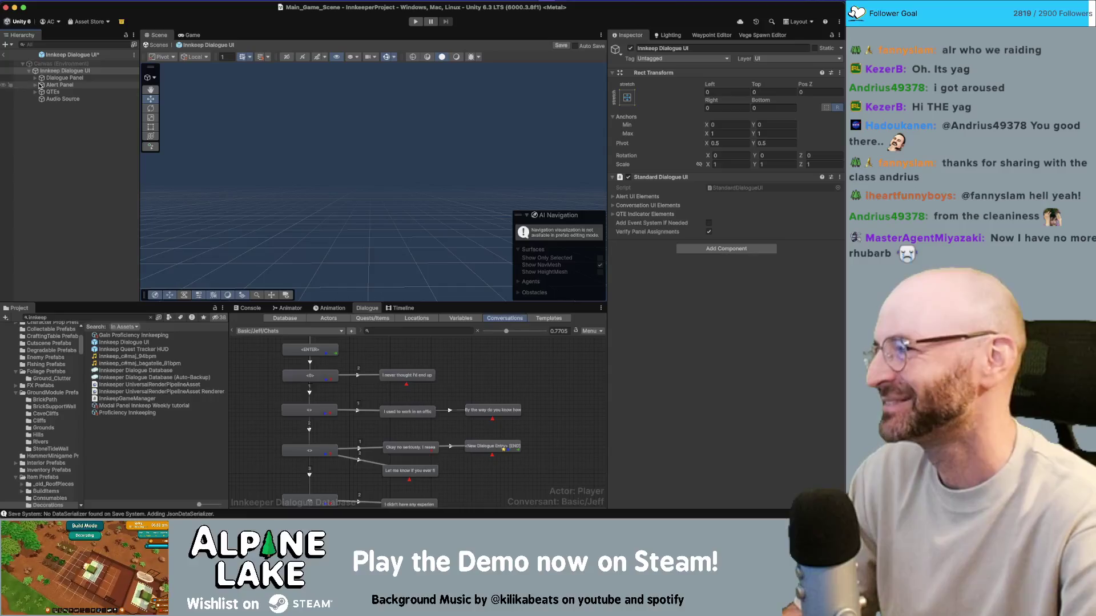
click(35, 78)
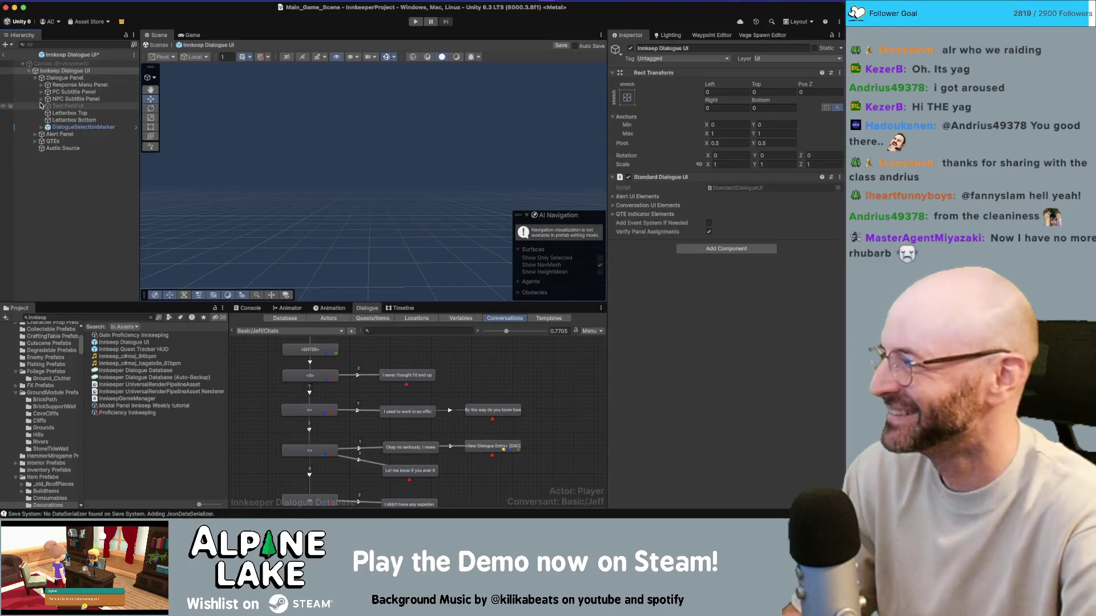
click(41, 100)
click(47, 107)
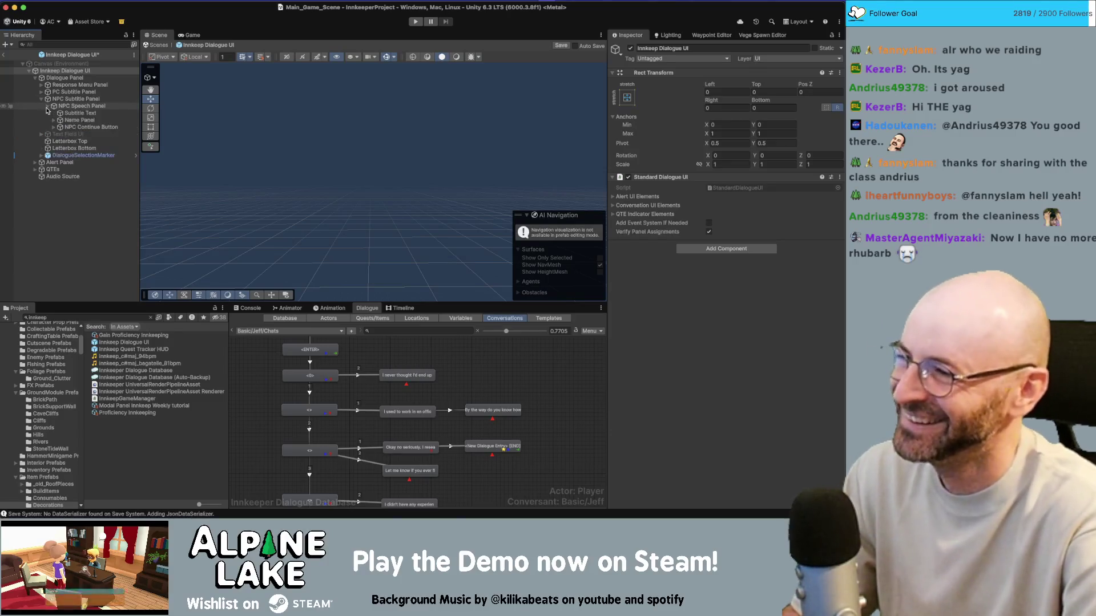
Select Subtitle Text and frame the dialogue panel in the Scene view
click(74, 113)
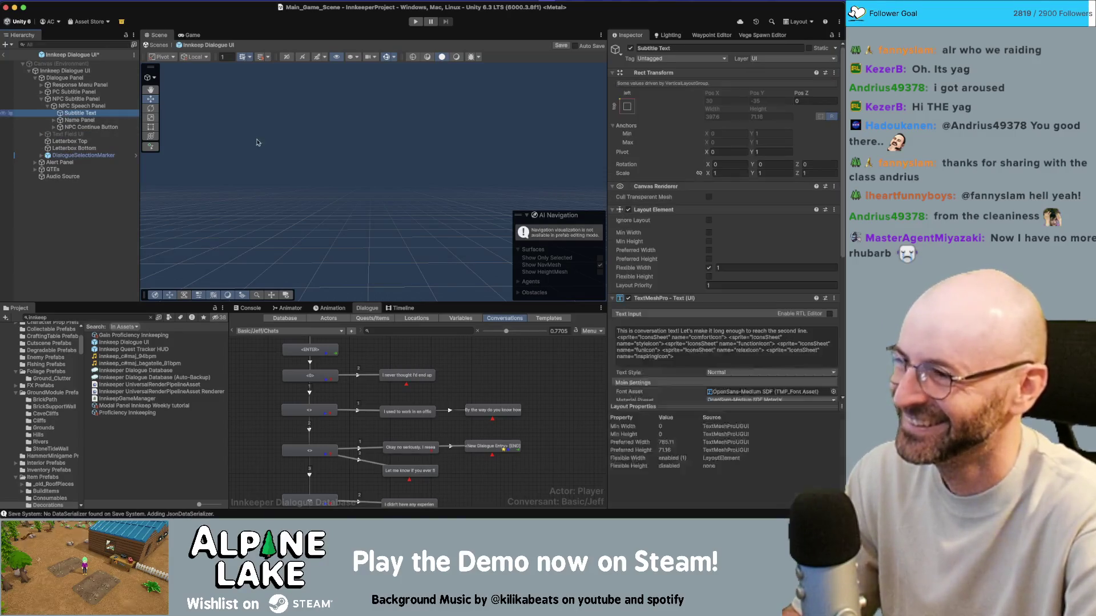
key(f)
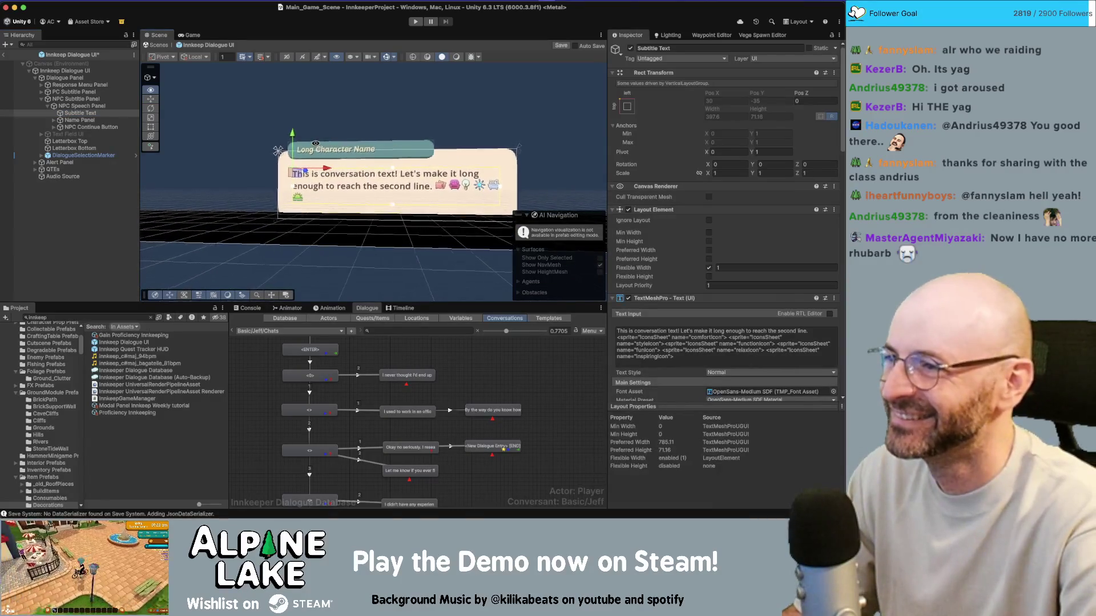
scroll(305, 148, up, 3)
scroll(305, 147, down, 5)
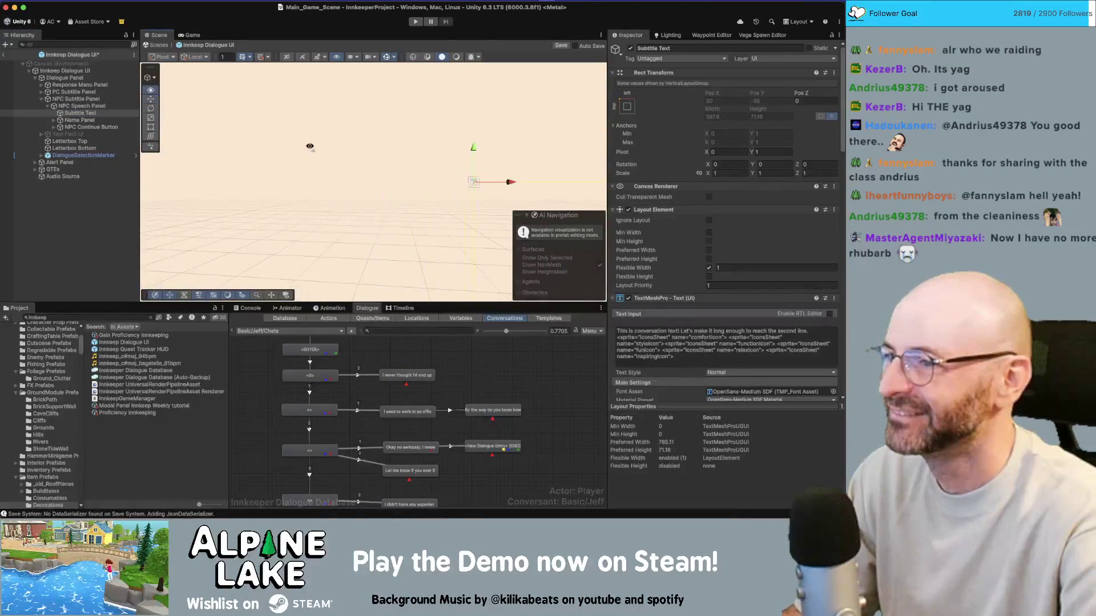
scroll(386, 187, up, 10)
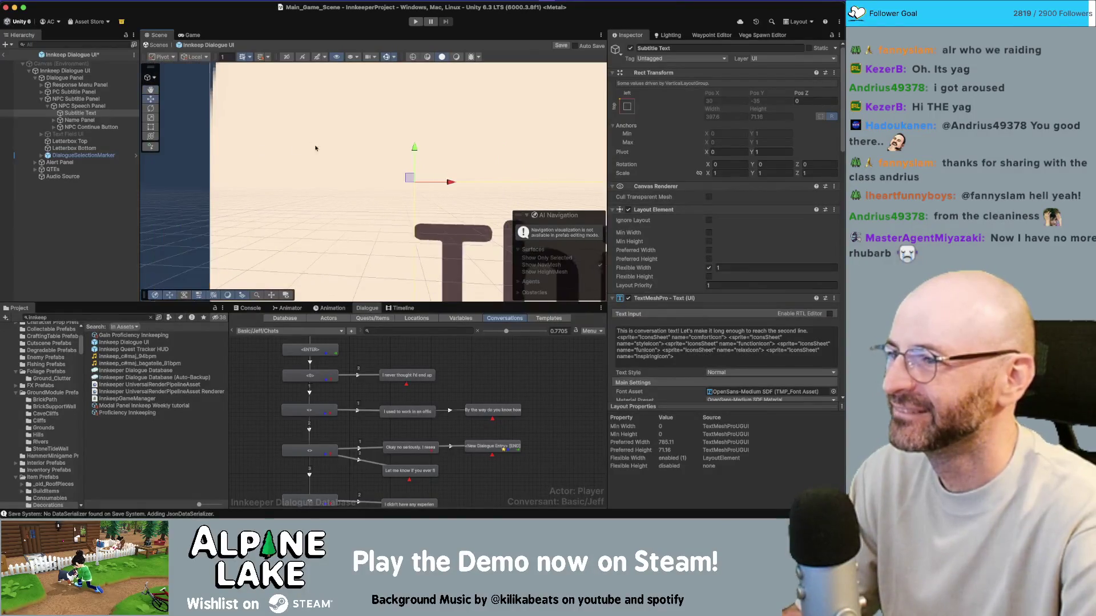
drag(385, 187, 363, 231)
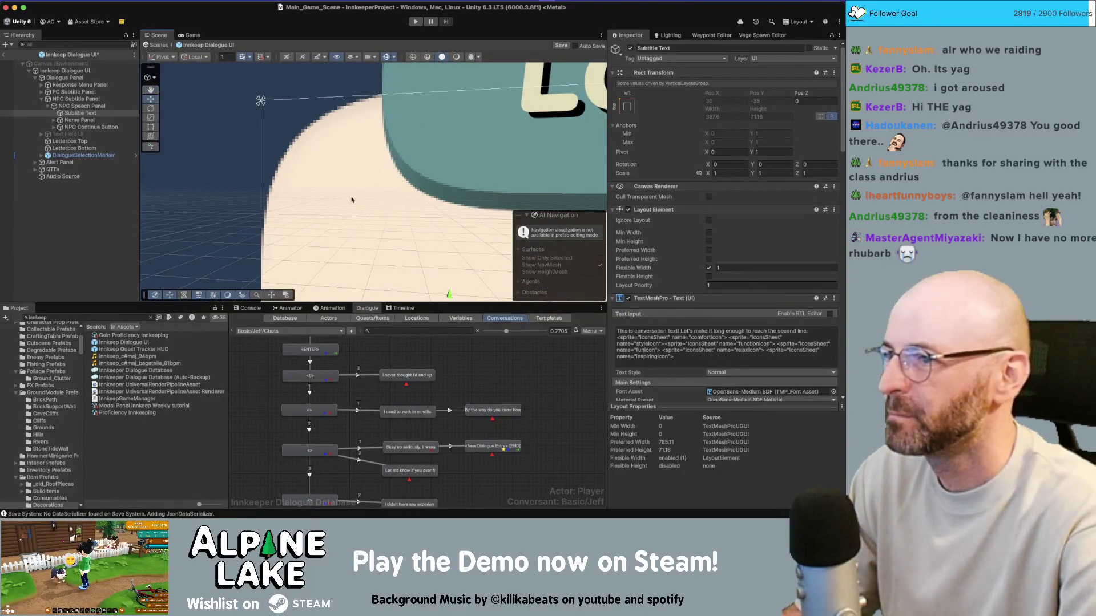
scroll(353, 199, up, 3)
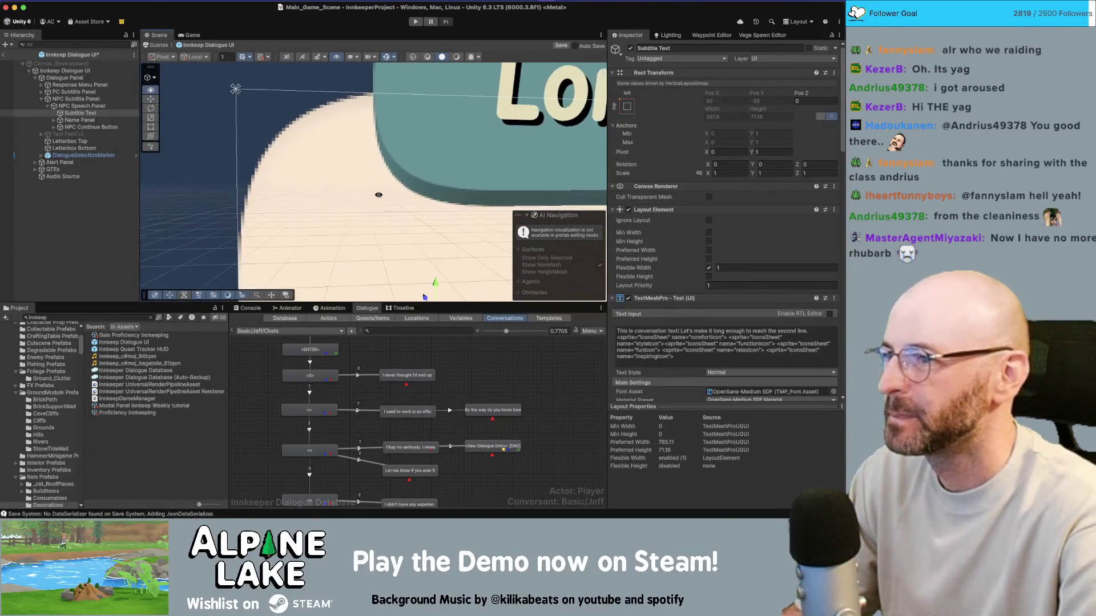
Expand PC Subtitle Panel and toggle NPC Subtitle Panel's visibility to compare panels, leaving it on
click(41, 91)
click(41, 106)
click(68, 106)
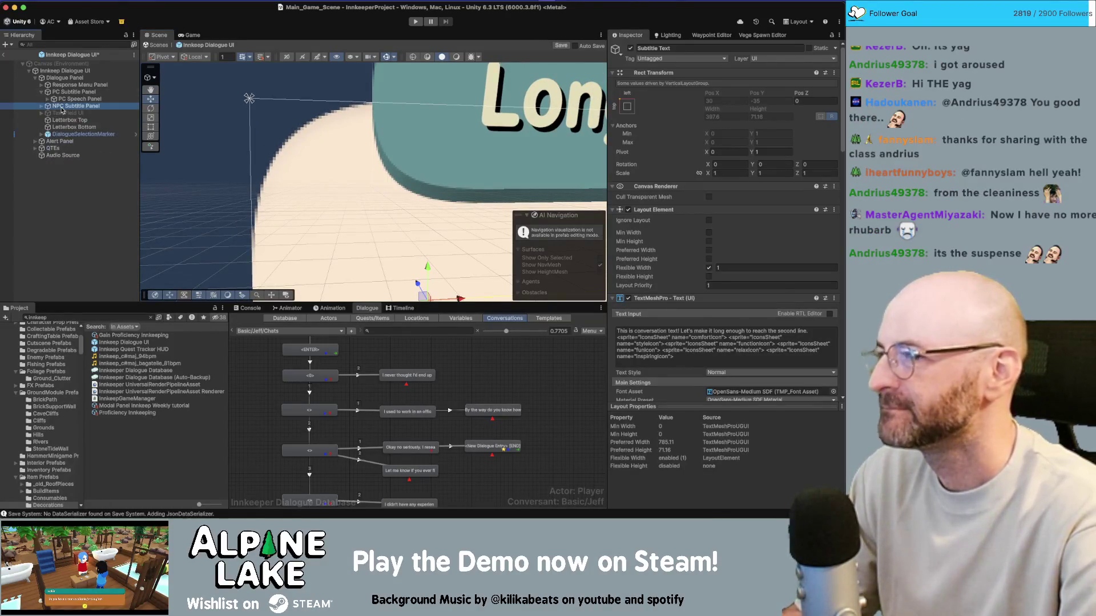
click(630, 48)
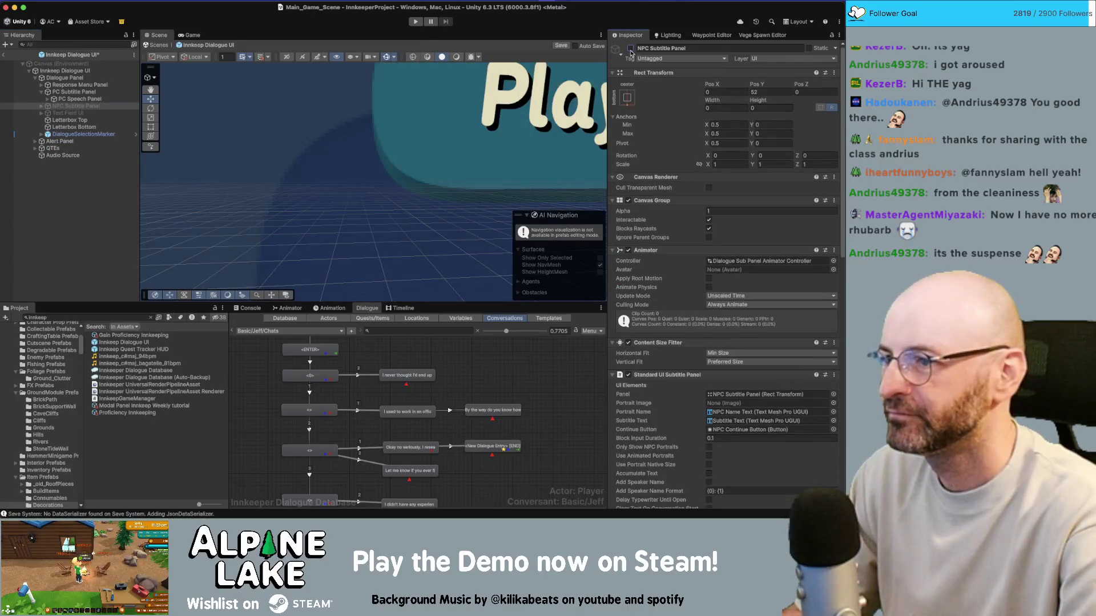
click(630, 49)
click(630, 49)
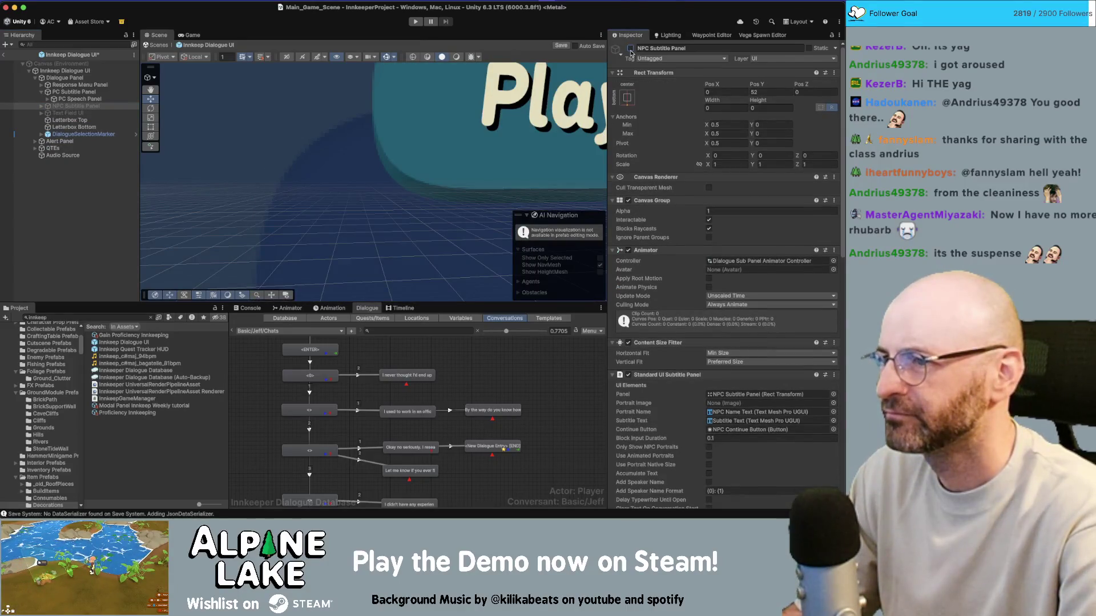
click(630, 49)
click(630, 50)
click(630, 49)
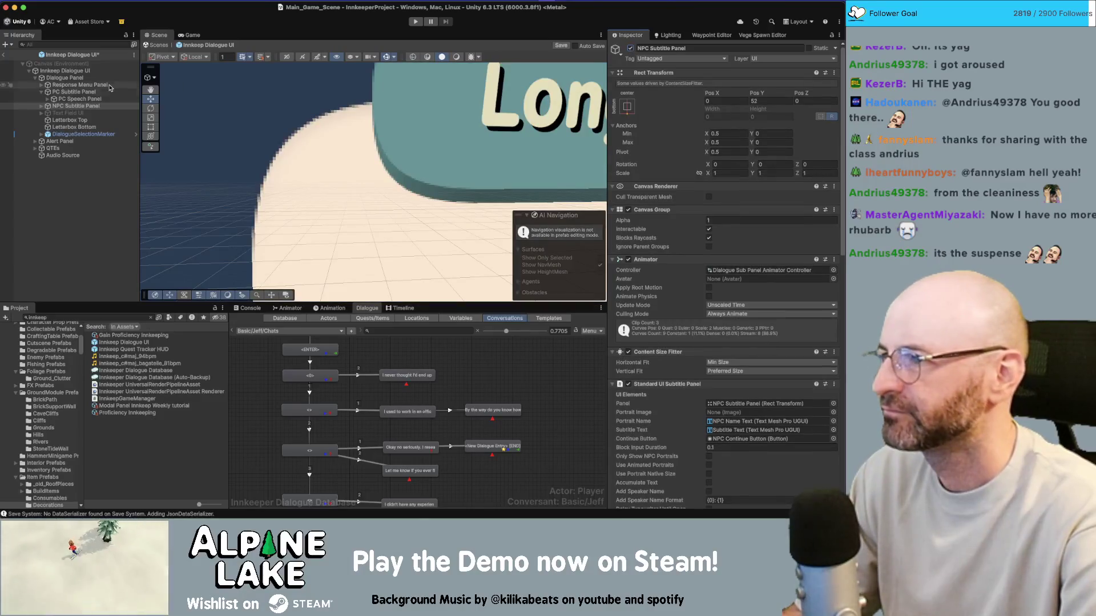
Change the PC Speech Panel's Image Pixels Per Unit Multiplier from 1.5 to 2
key(Right)
key(Down)
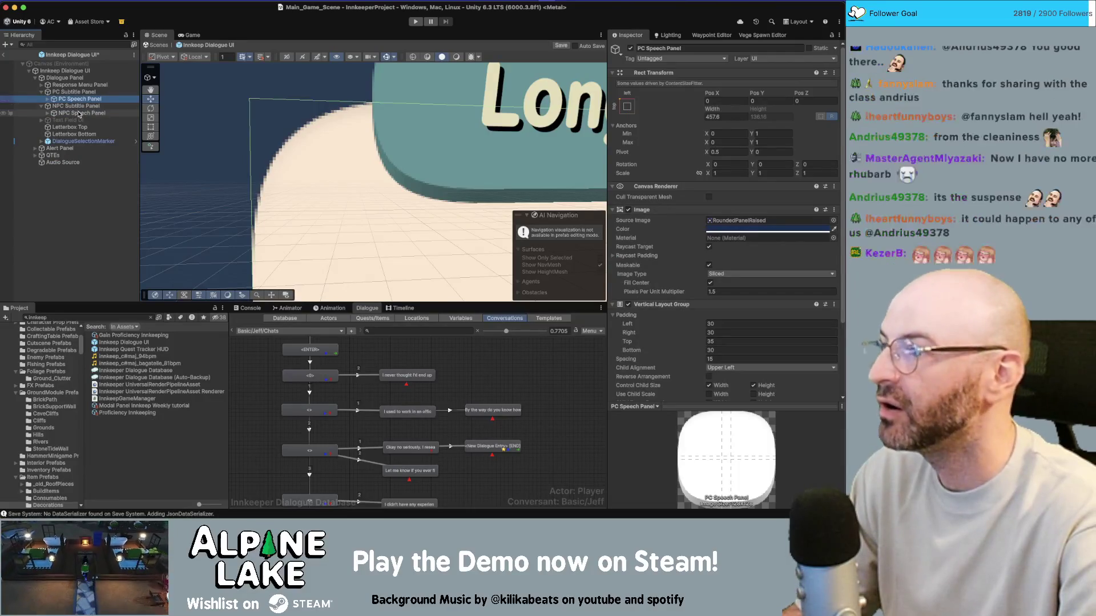
click(80, 99)
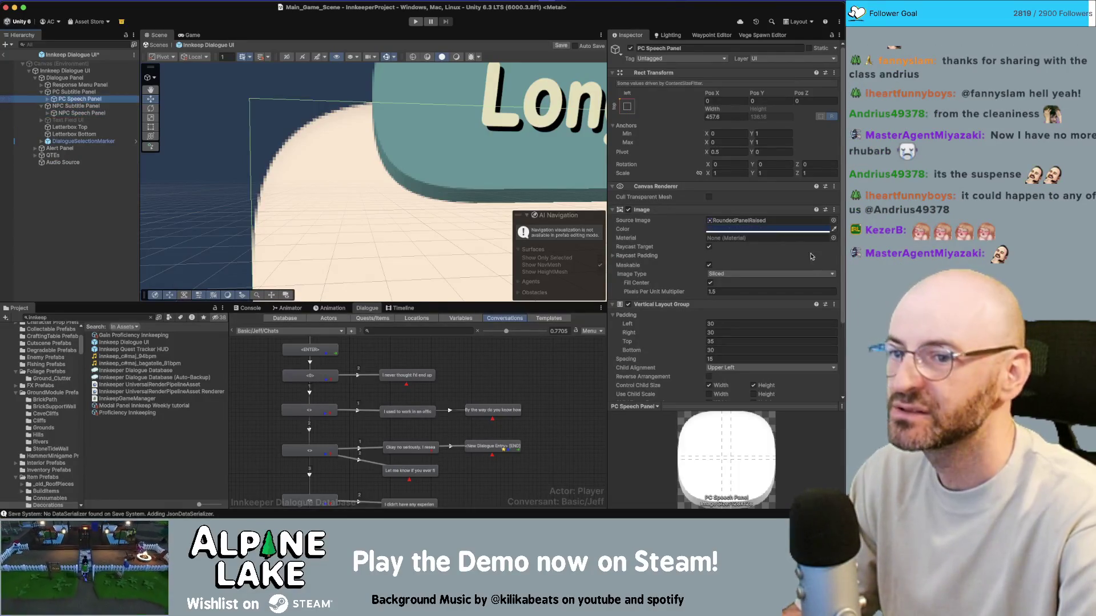
click(745, 291)
text(2)
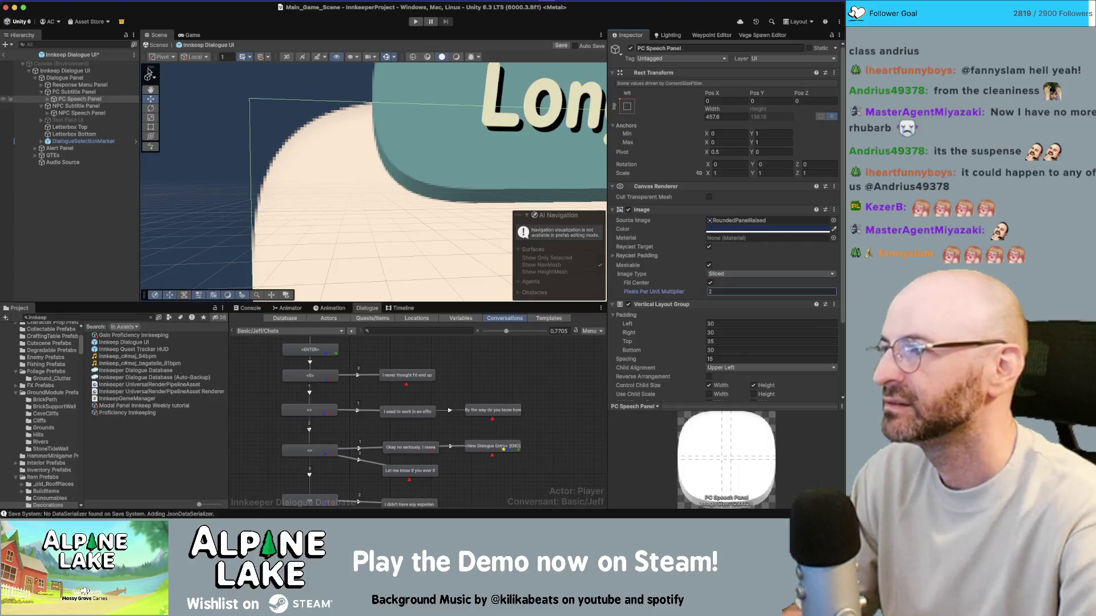
Exit Prefab Mode, play-test the signpost's direction dialogue in a maximized Game view, then stop
click(5, 56)
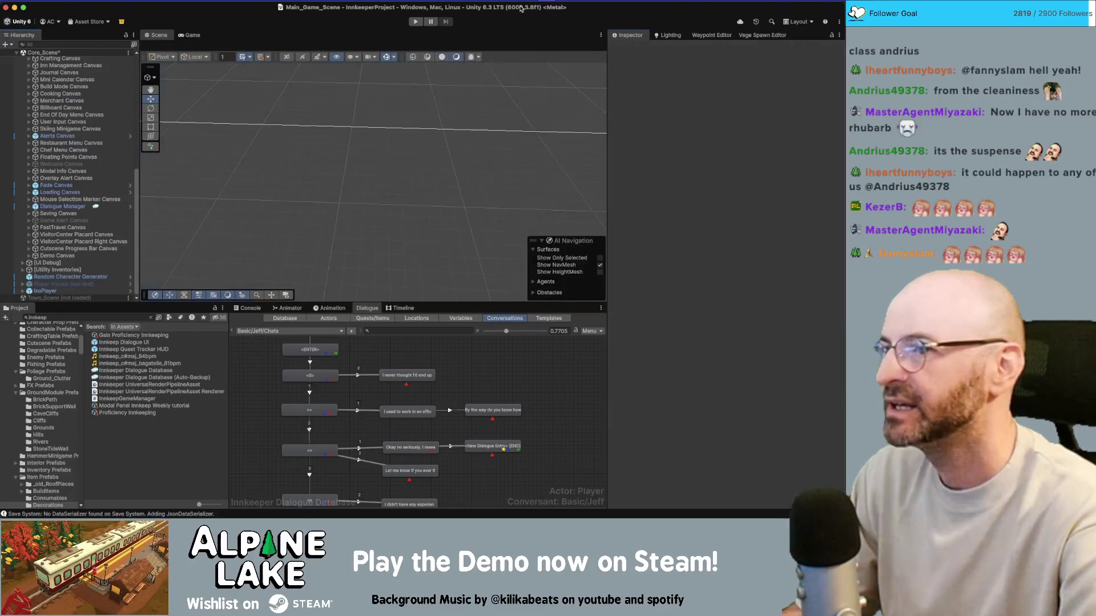
click(416, 22)
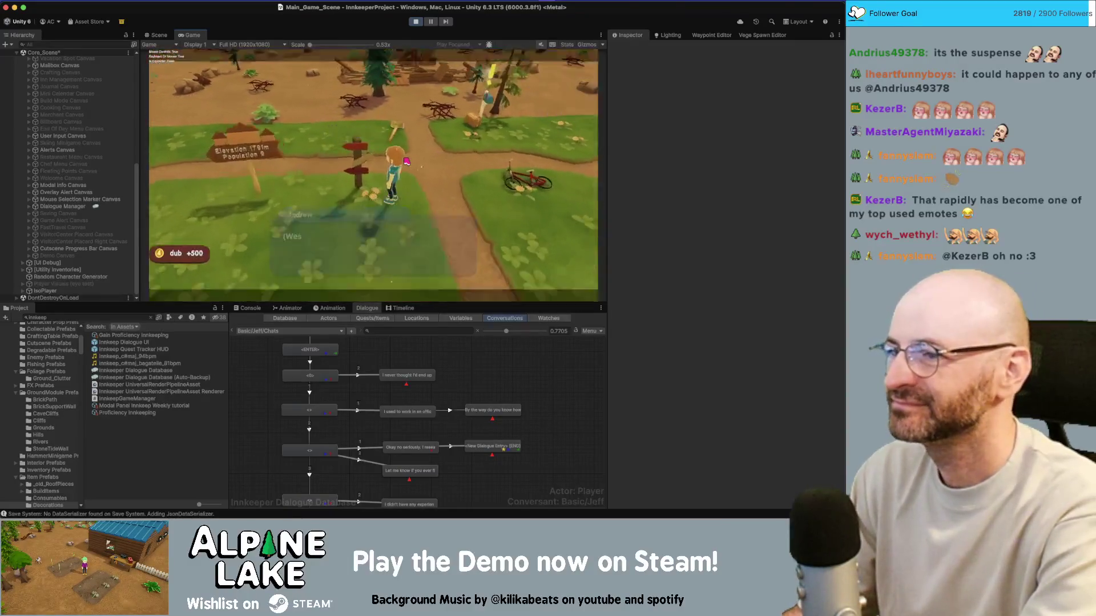
double_click(185, 36)
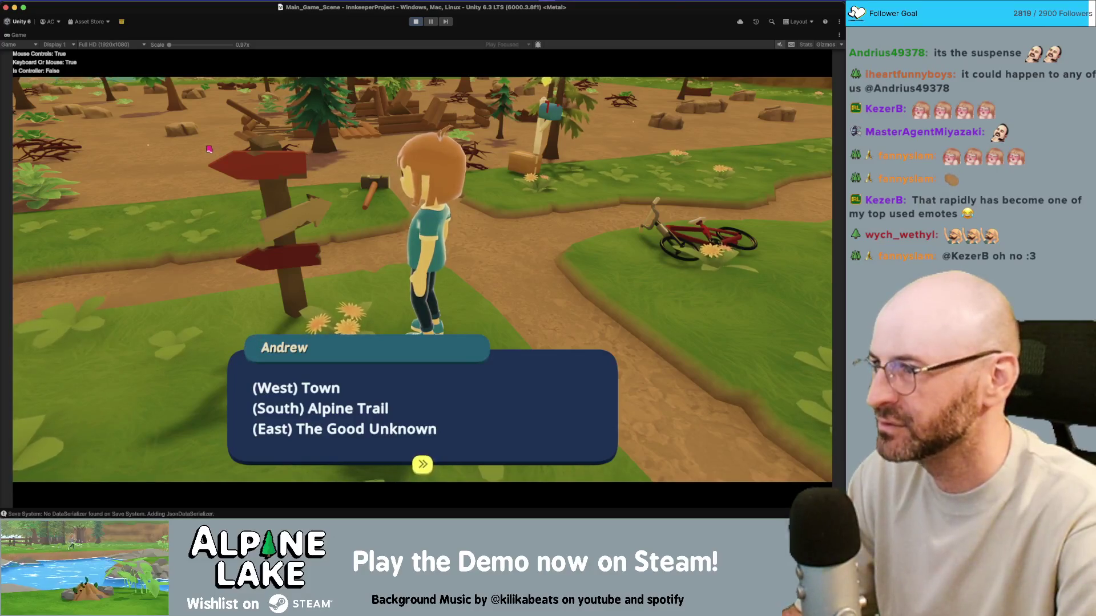
click(415, 21)
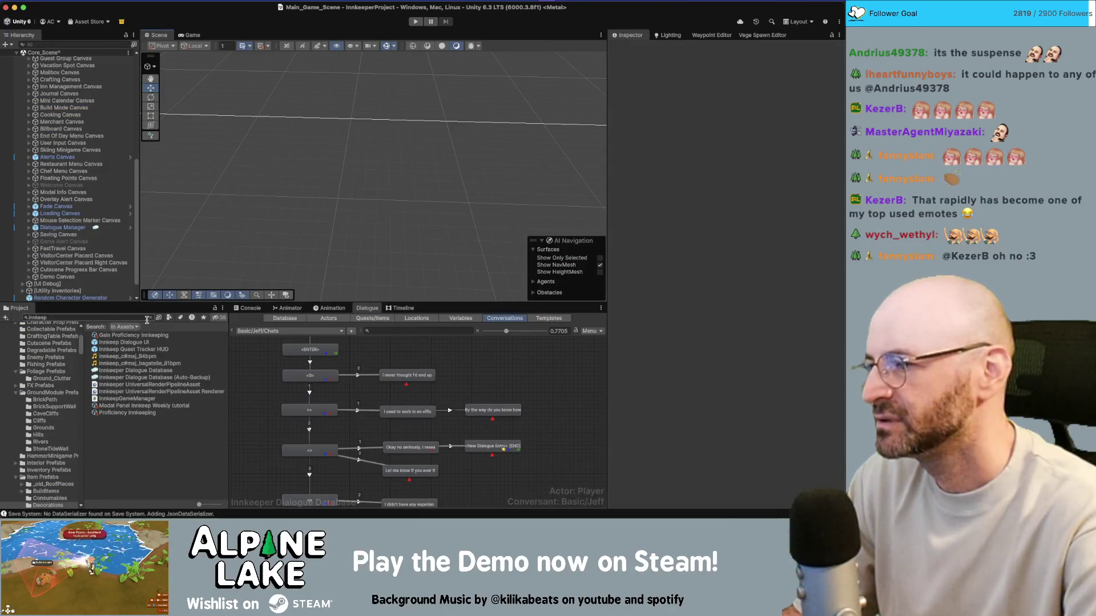
Reopen the Innkeep Dialogue UI prefab and locate the NPC Name Panel and PC Name Panel
double_click(120, 343)
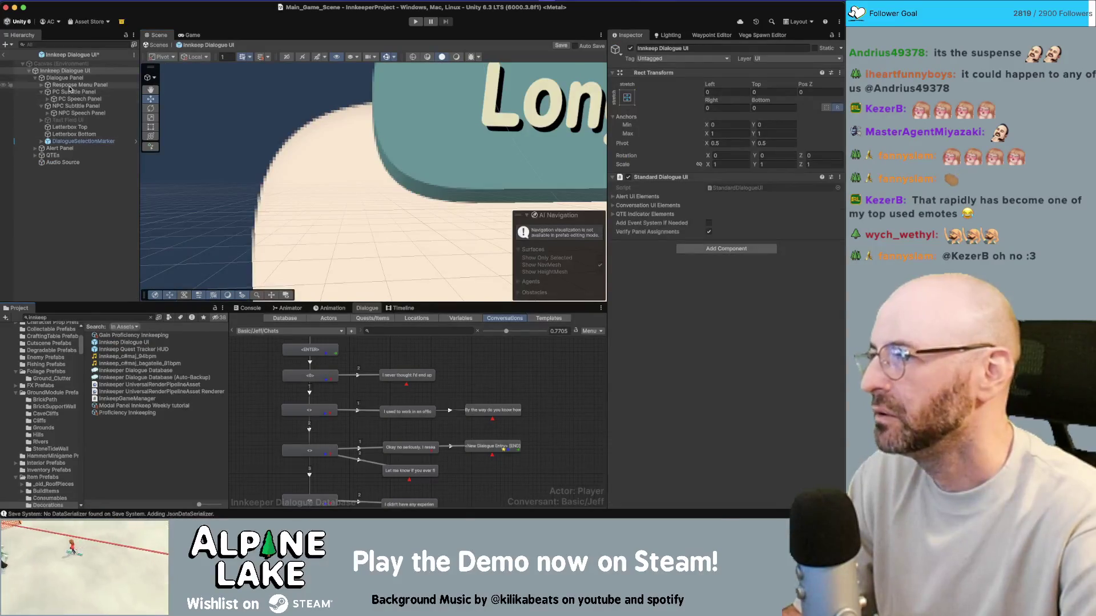
click(80, 98)
click(48, 99)
click(89, 120)
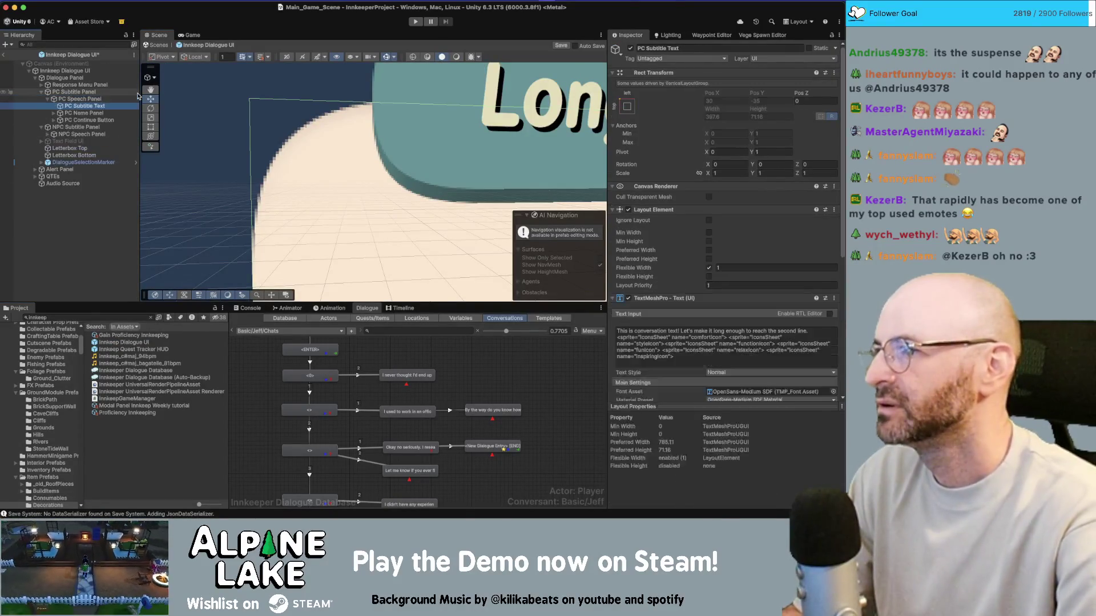
key(Down)
key(Down)
key(Right)
key(Up)
key(Up)
key(Up)
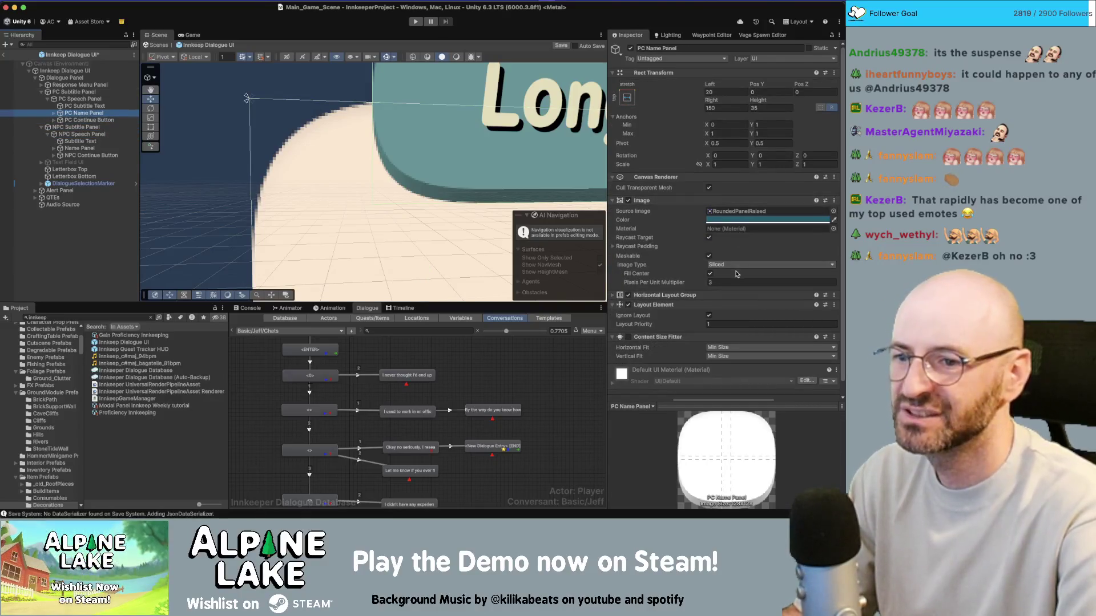
scroll(378, 172, up, 5)
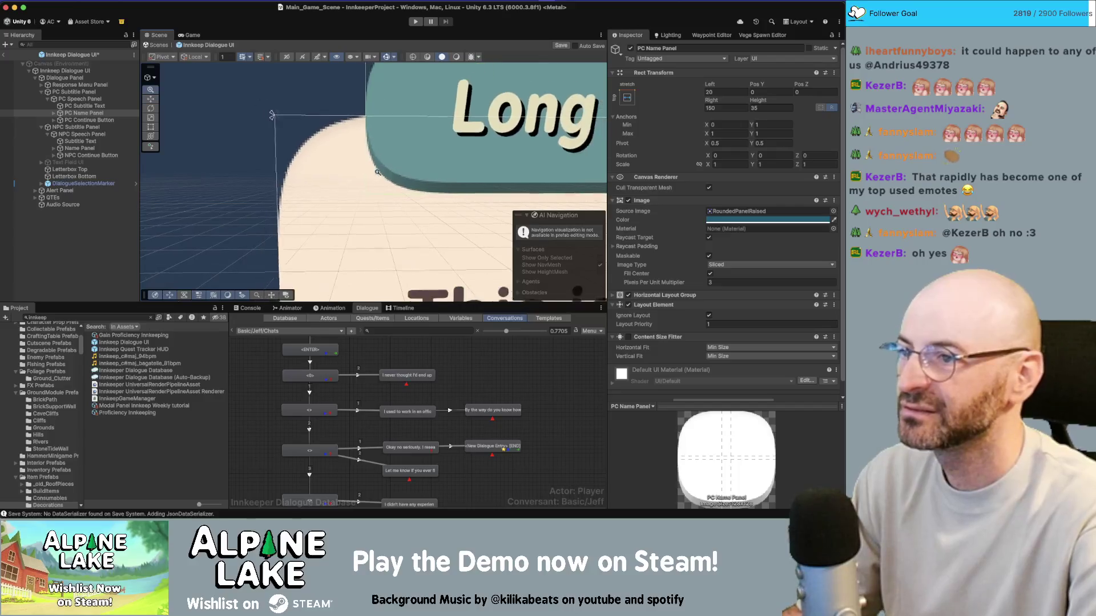
scroll(377, 172, down, 3)
click(91, 148)
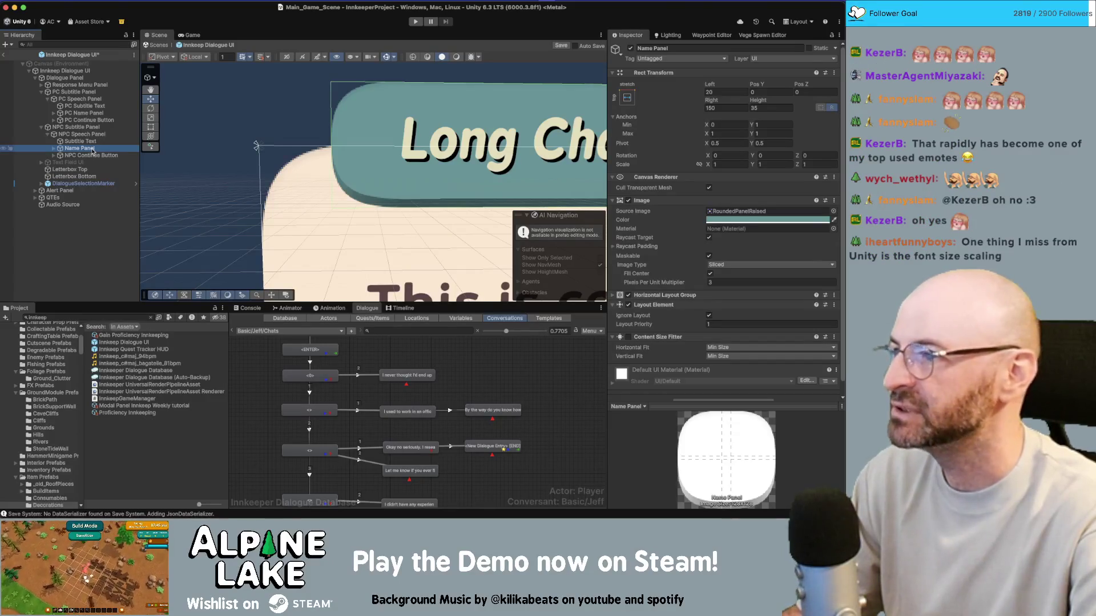
click(90, 113)
click(90, 148)
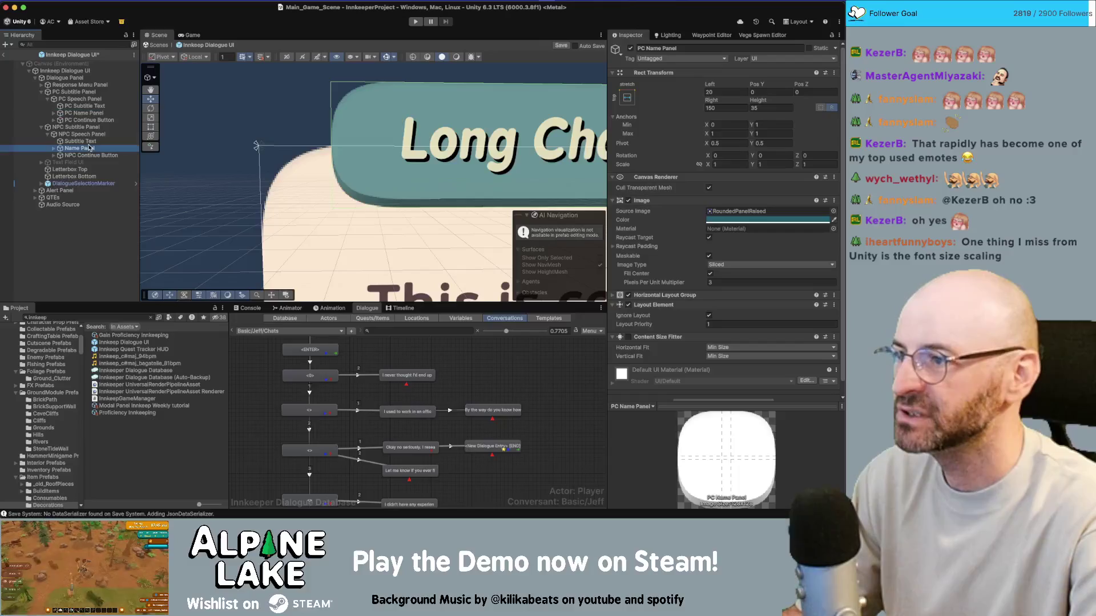
Set Pixels Per Unit Multiplier to 4 on Name Panel and PC Name Panel, then exit Prefab Mode
click(742, 282)
text(4)
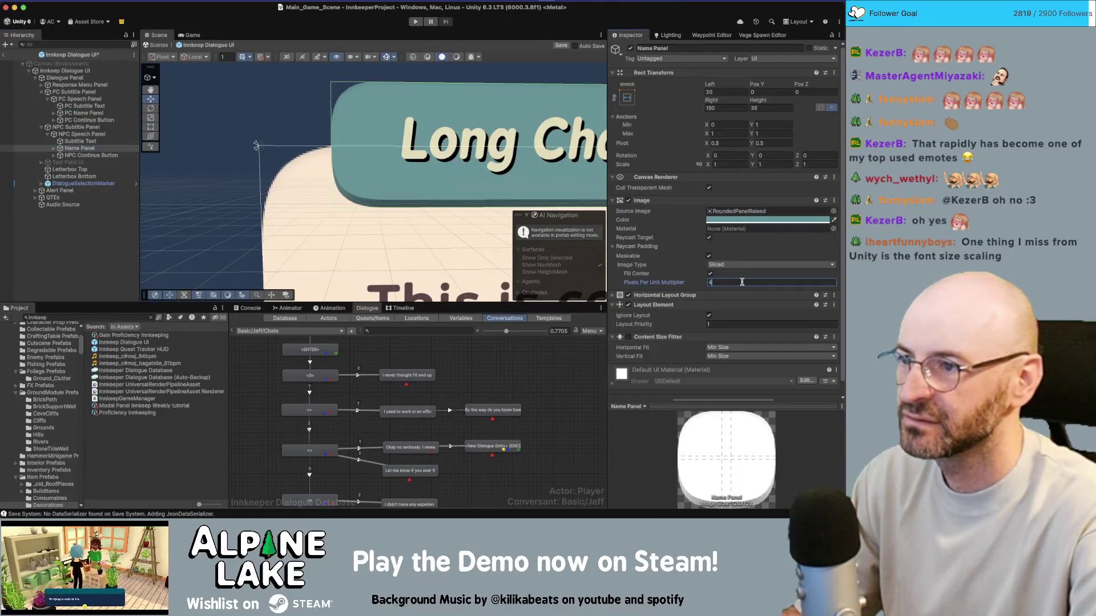
text(2)
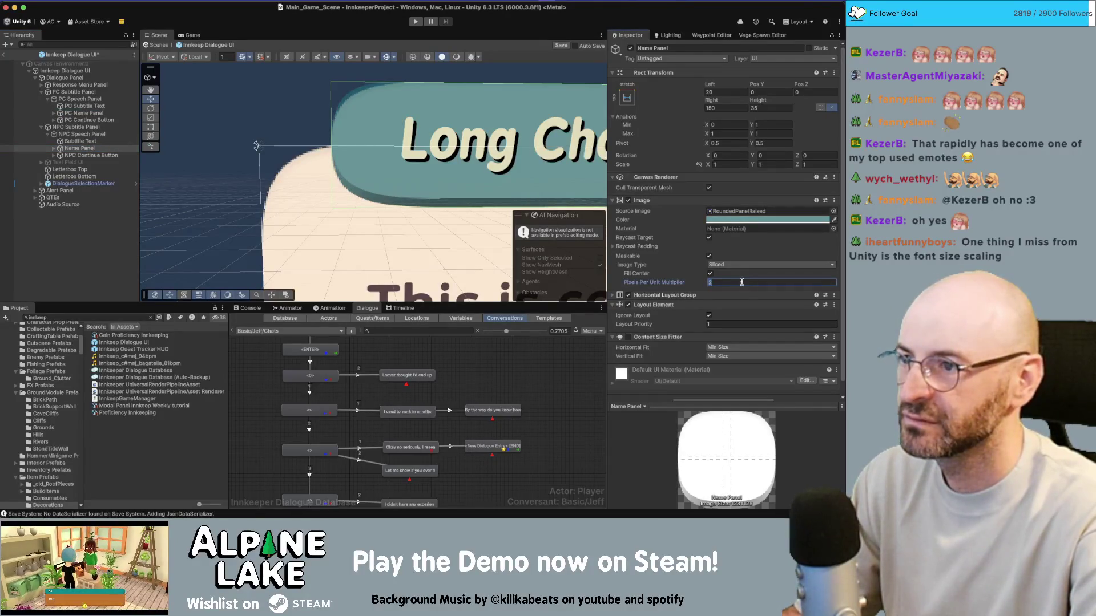
text(3)
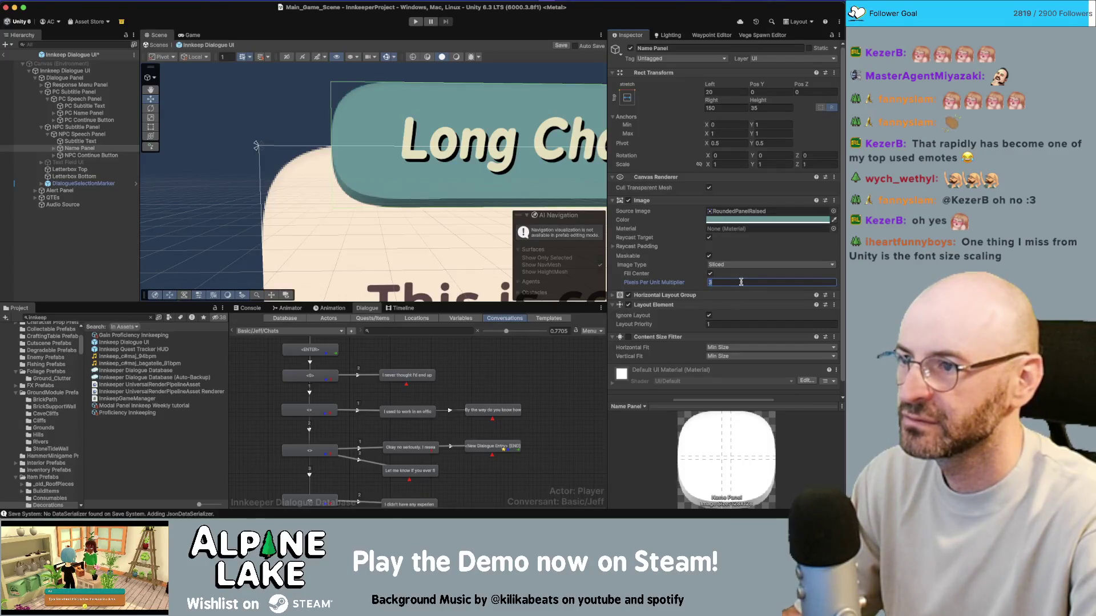
text(4)
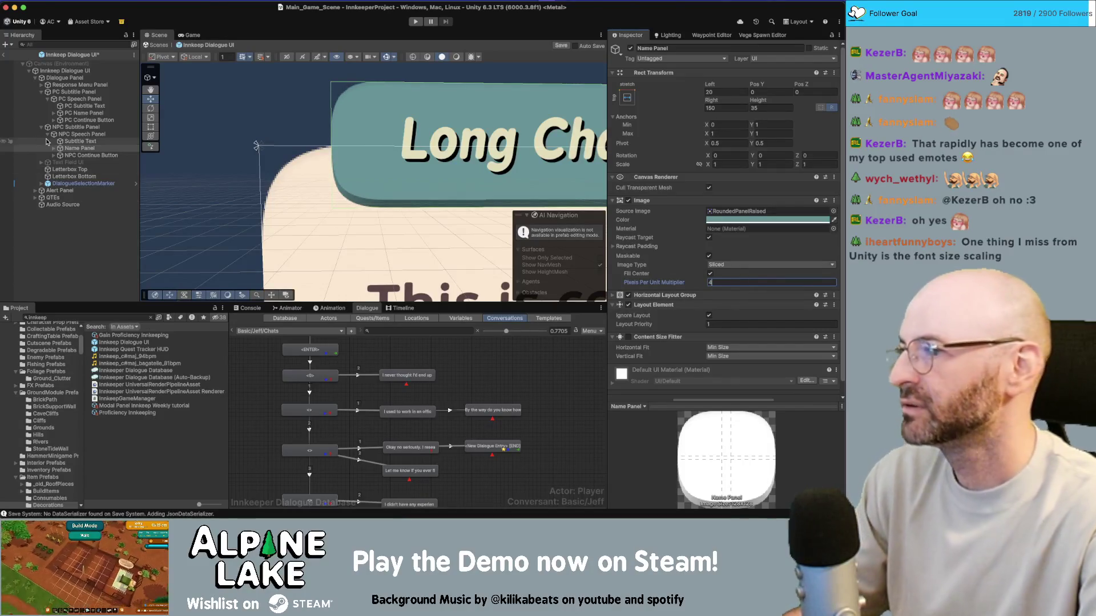
click(73, 120)
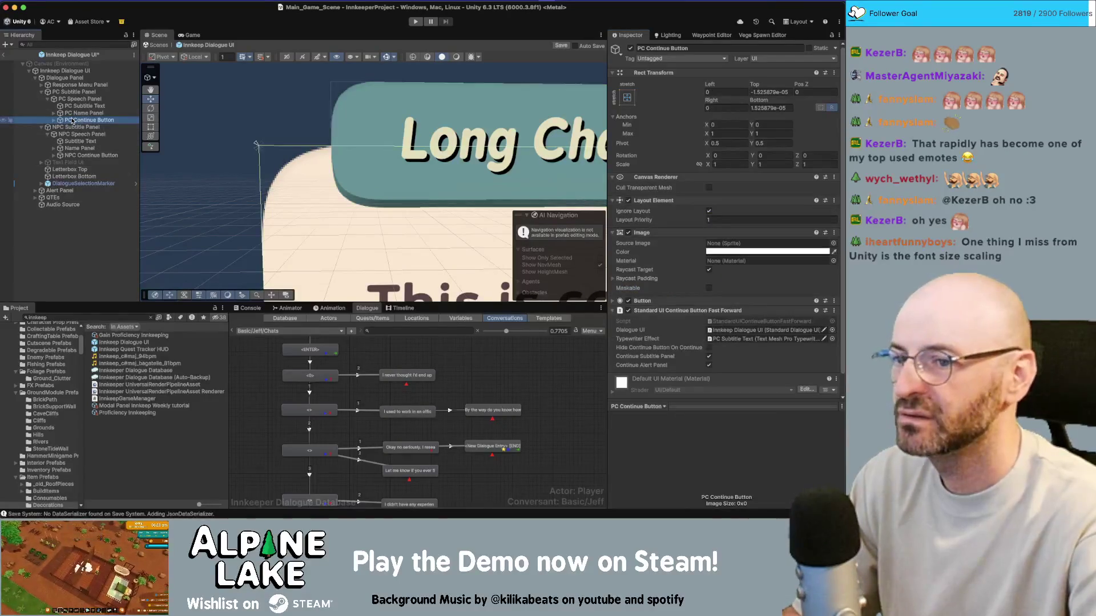
click(73, 113)
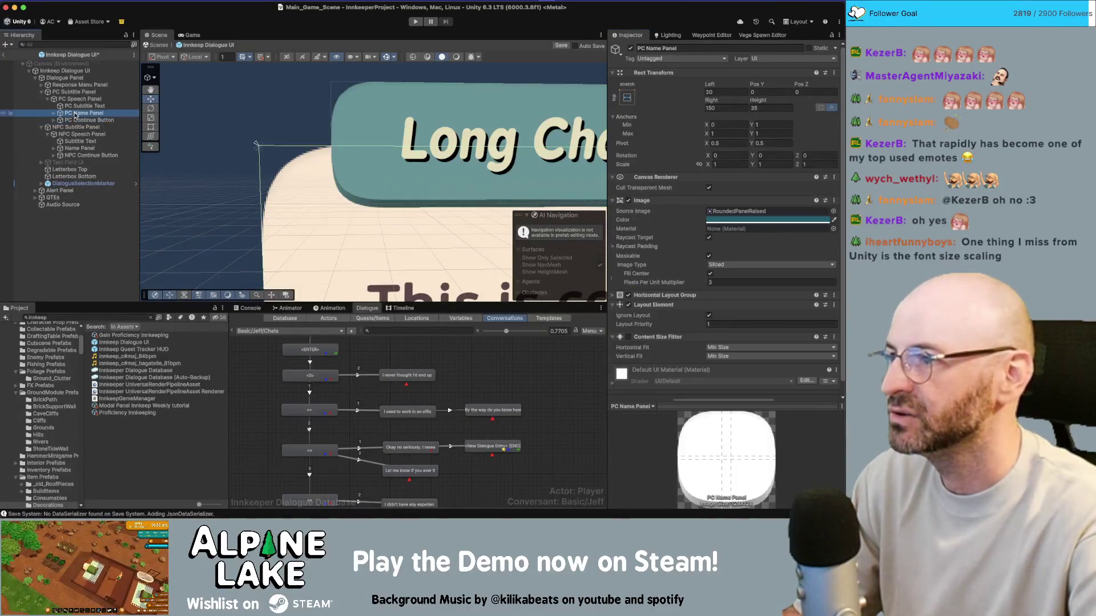
click(717, 284)
text(4)
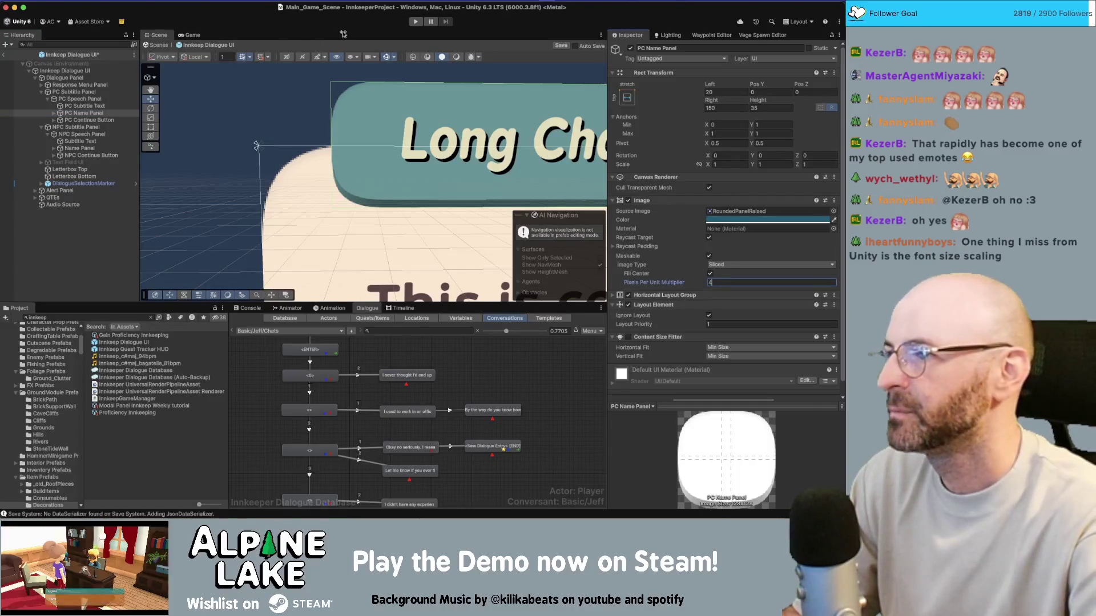
click(4, 55)
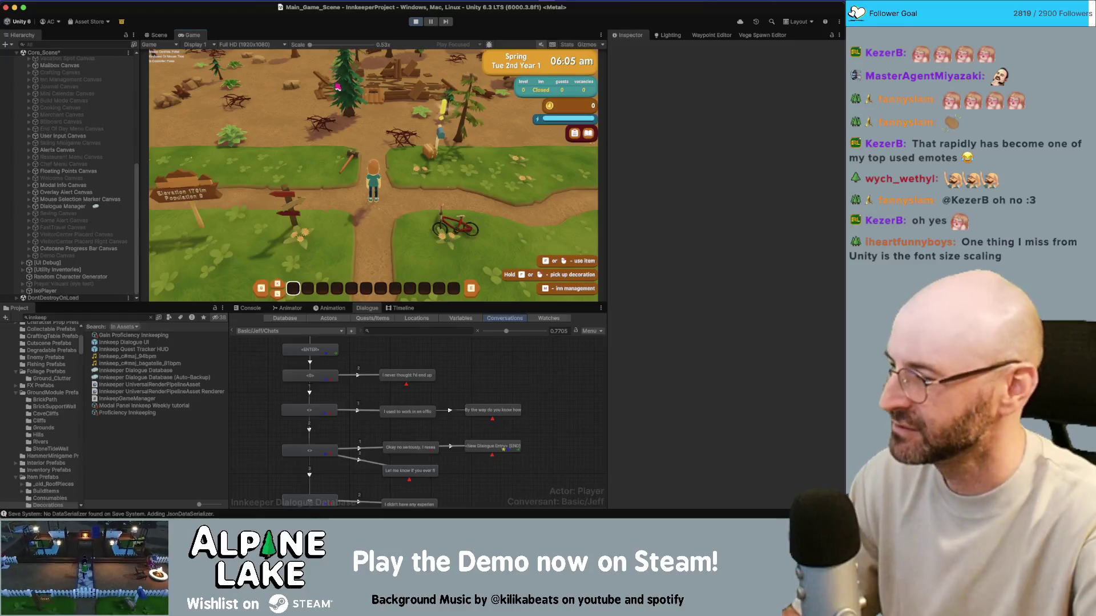
key(d)
key(a)
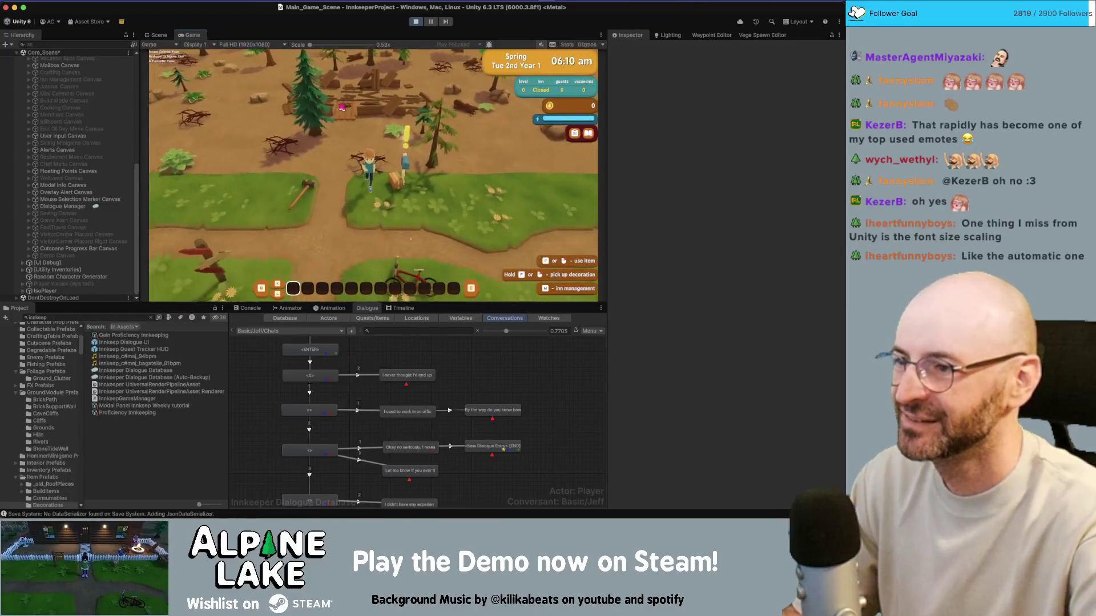
key(space)
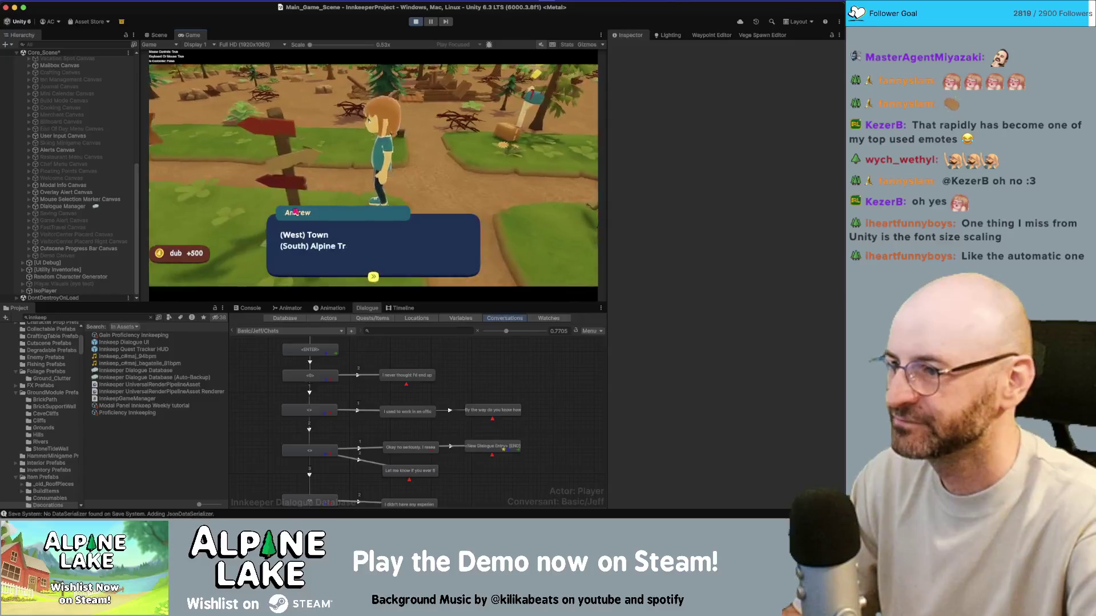
double_click(184, 38)
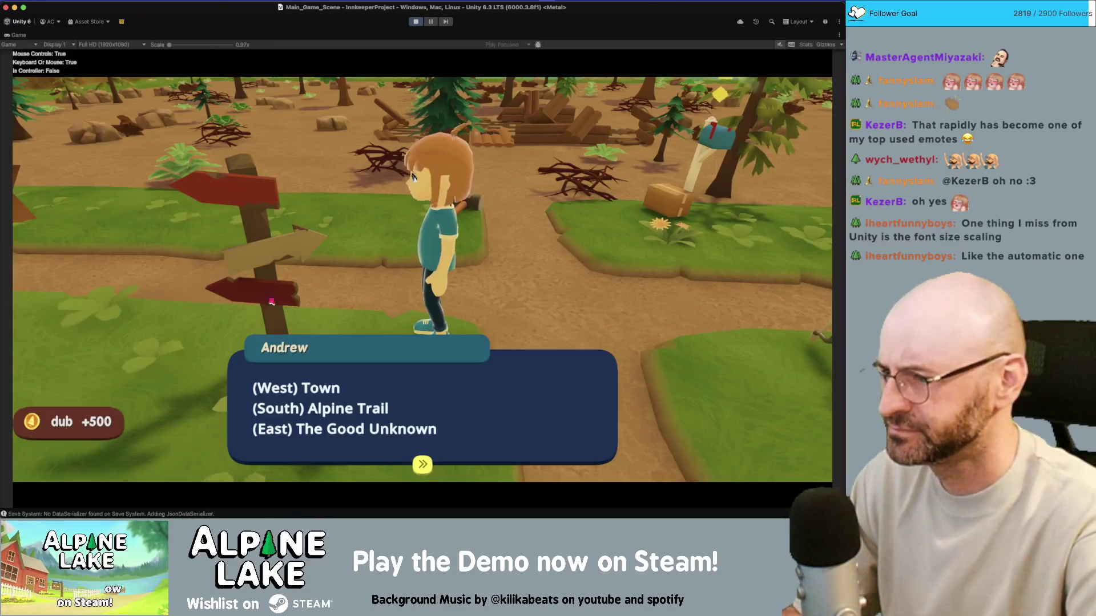
key(space)
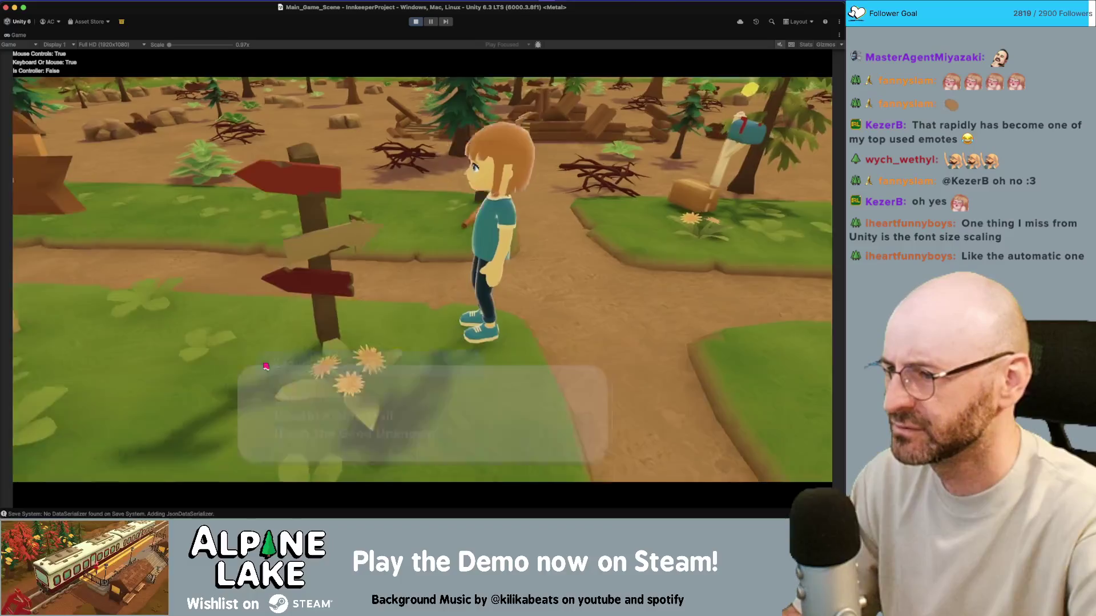
key(space)
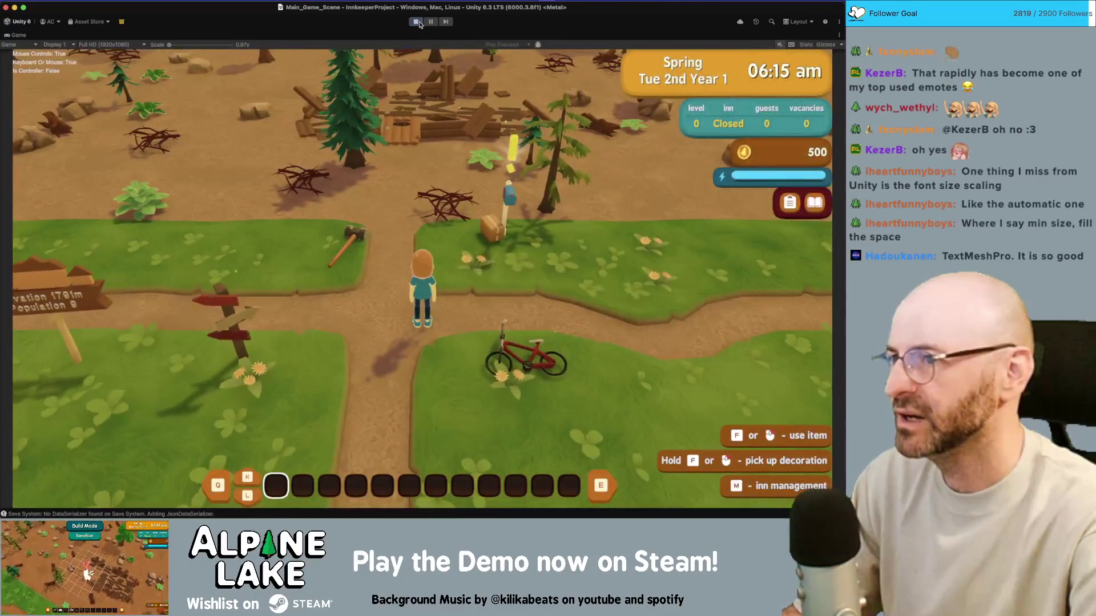
click(416, 21)
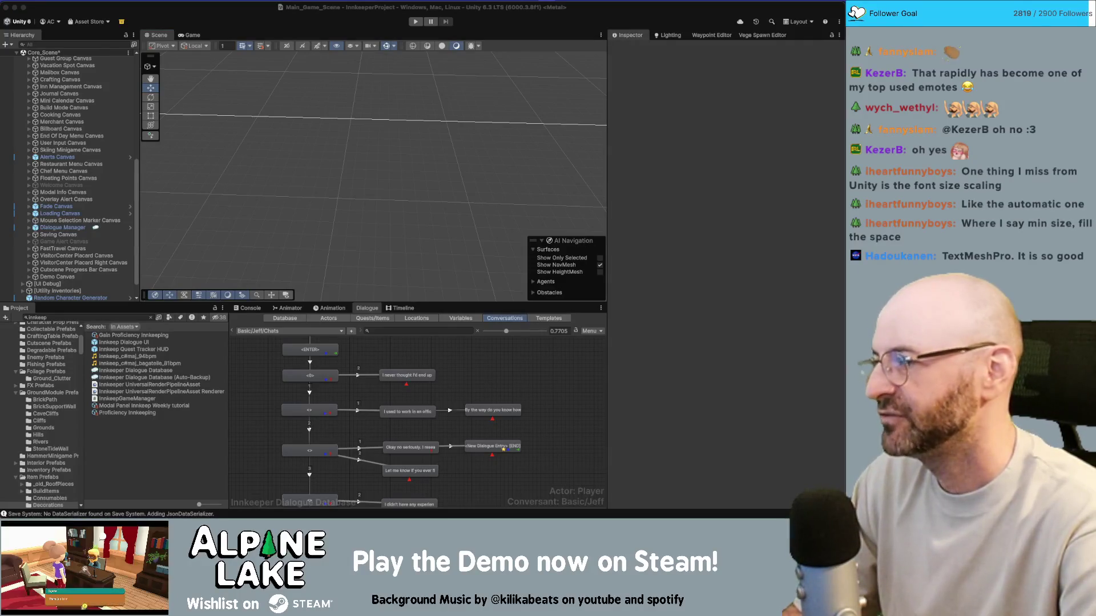
Select VisitorCenter Placard Right Canvas to show its 1920x1080 scale-with-screen-size Canvas settings
click(301, 97)
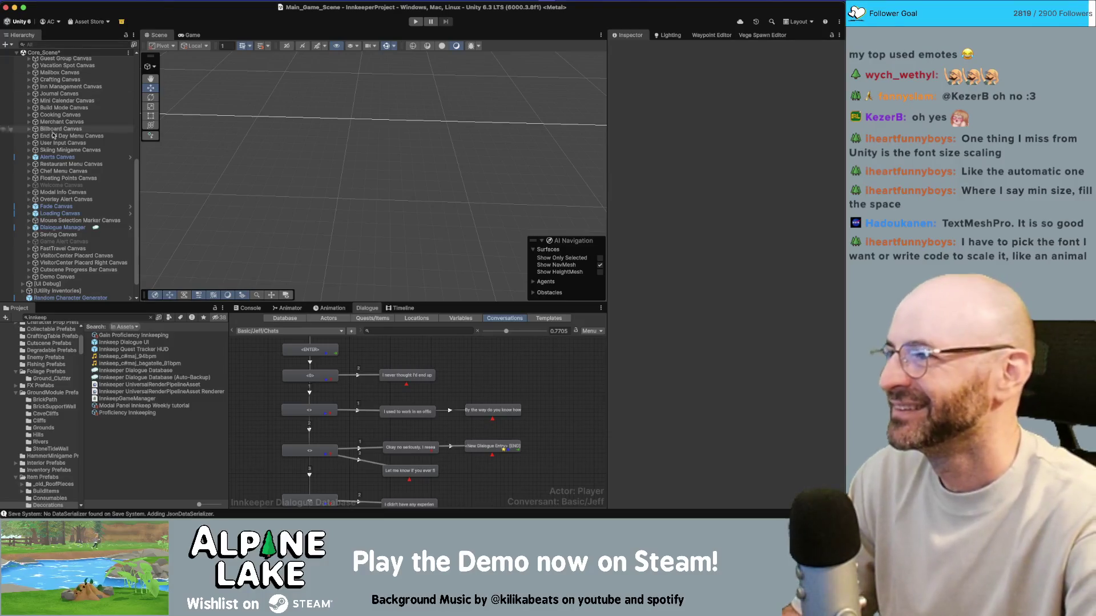
scroll(54, 151, up, 5)
scroll(55, 151, up, 2)
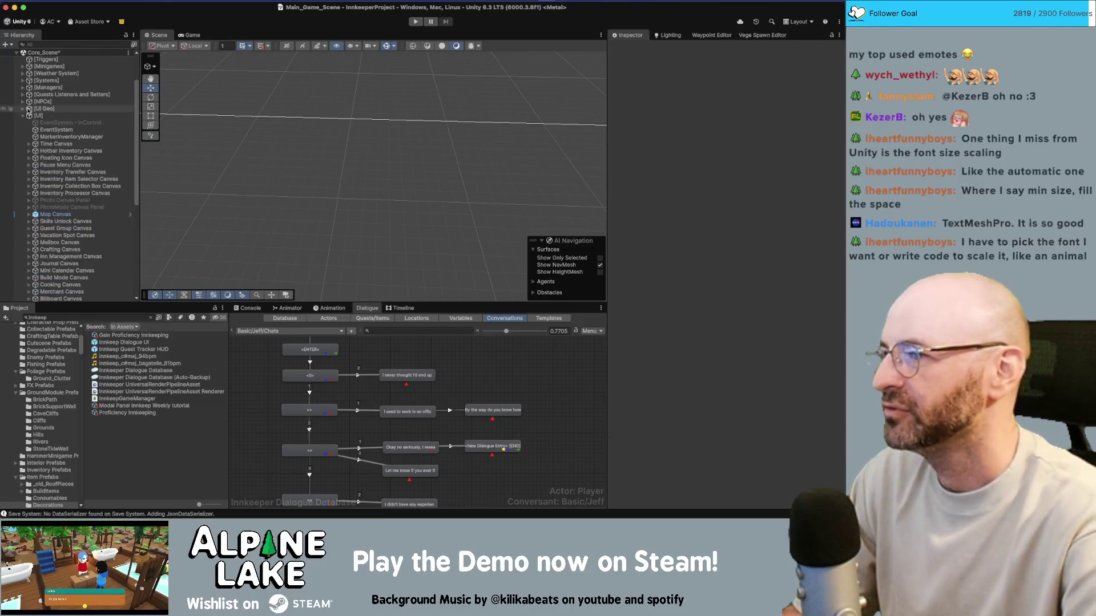
click(381, 97)
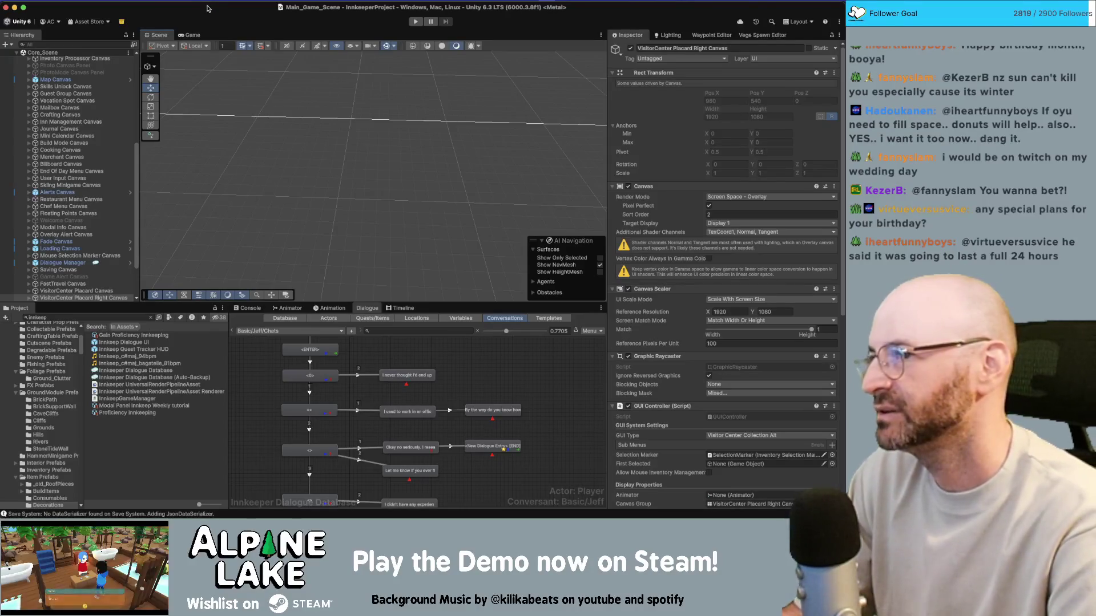
Level the Scene view and select both VisitorCenter Placard canvases together
drag(347, 169, 315, 164)
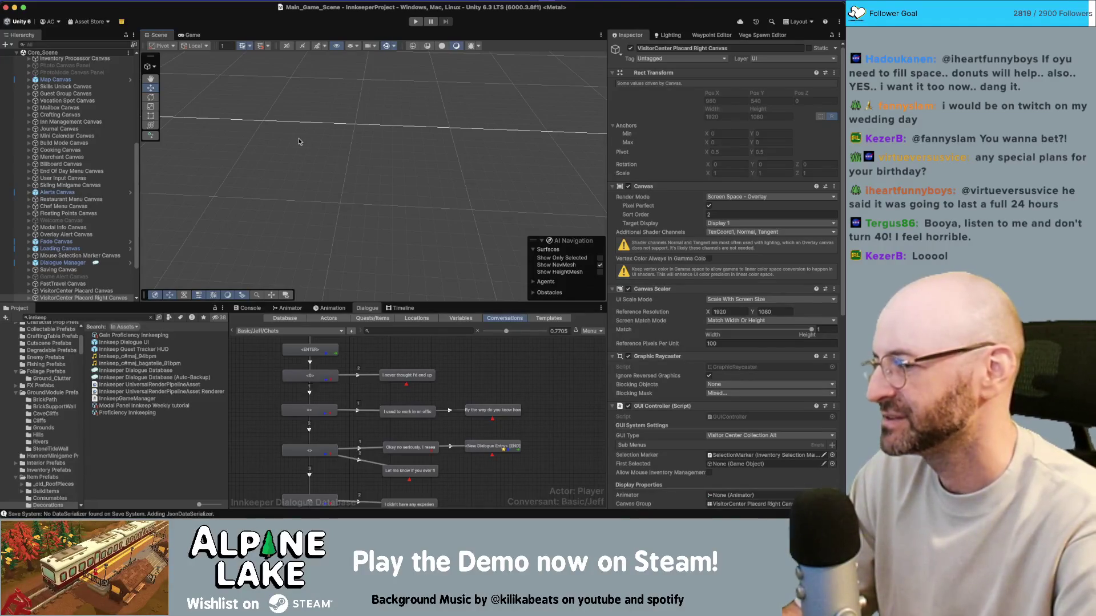
drag(299, 135, 308, 142)
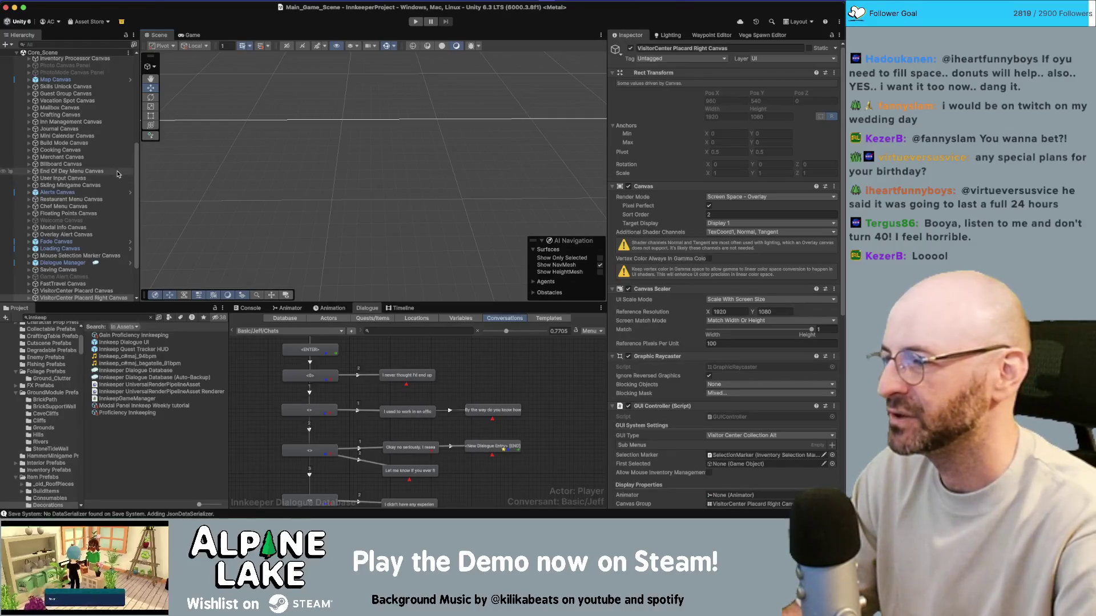
scroll(118, 174, down, 1)
scroll(119, 174, down, 2)
click(114, 274)
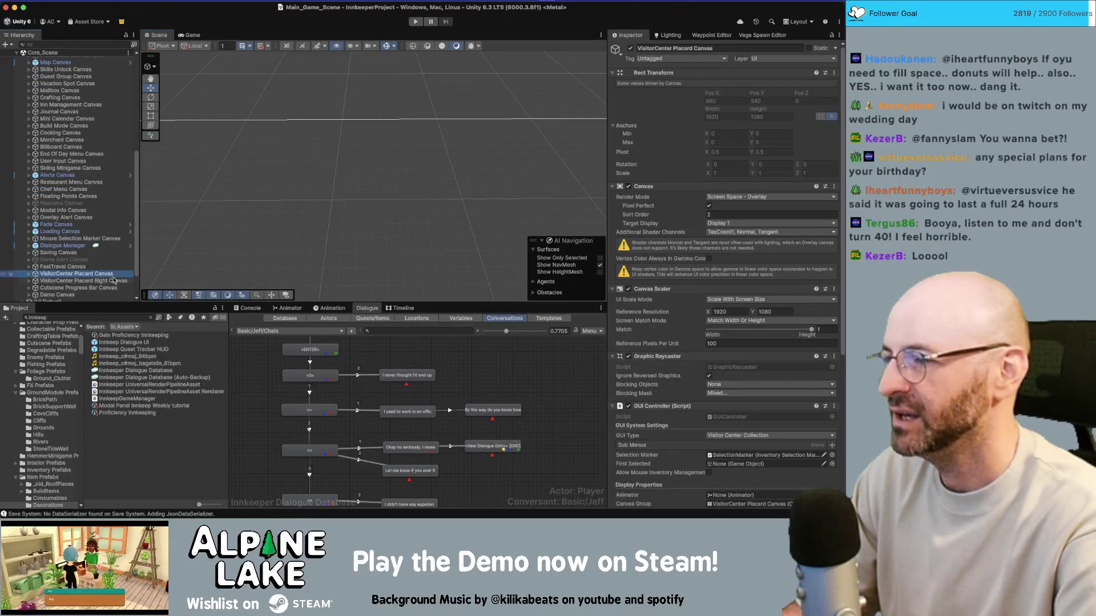
click(114, 281)
shift+click(114, 282)
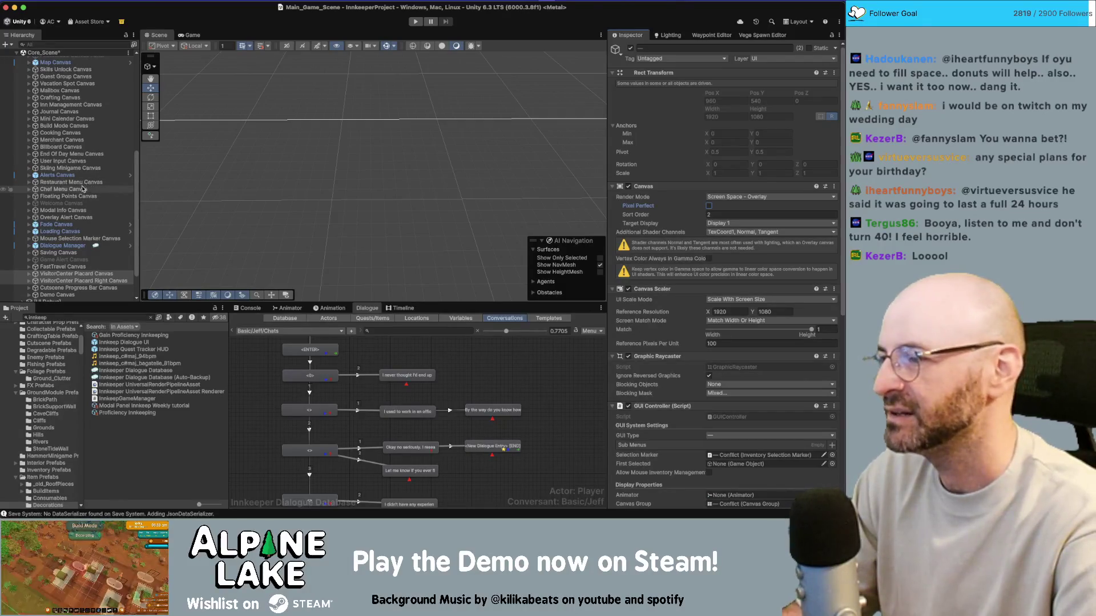
Check the FastTravel and Saving canvases, then untick Pixel Perfect on the Fade Canvas
click(72, 267)
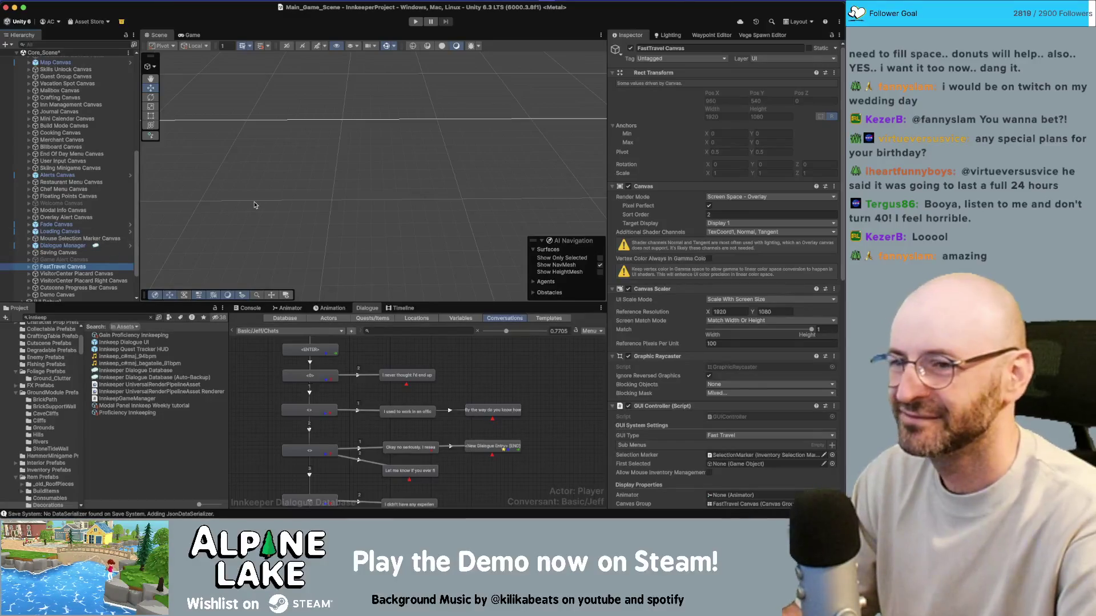
click(708, 204)
click(59, 253)
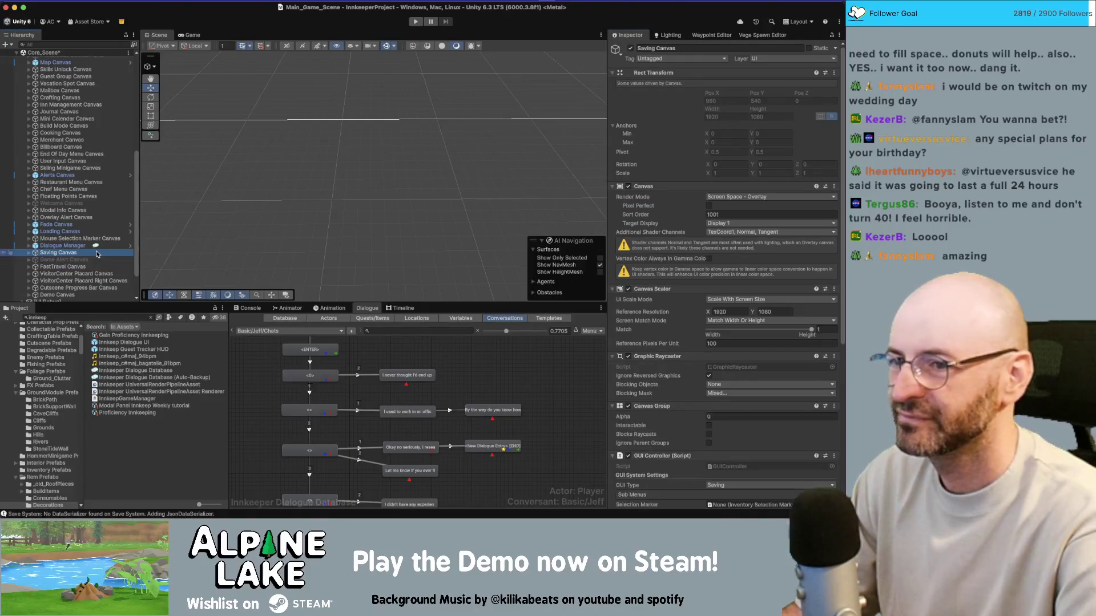
click(91, 238)
key(Up)
key(Up)
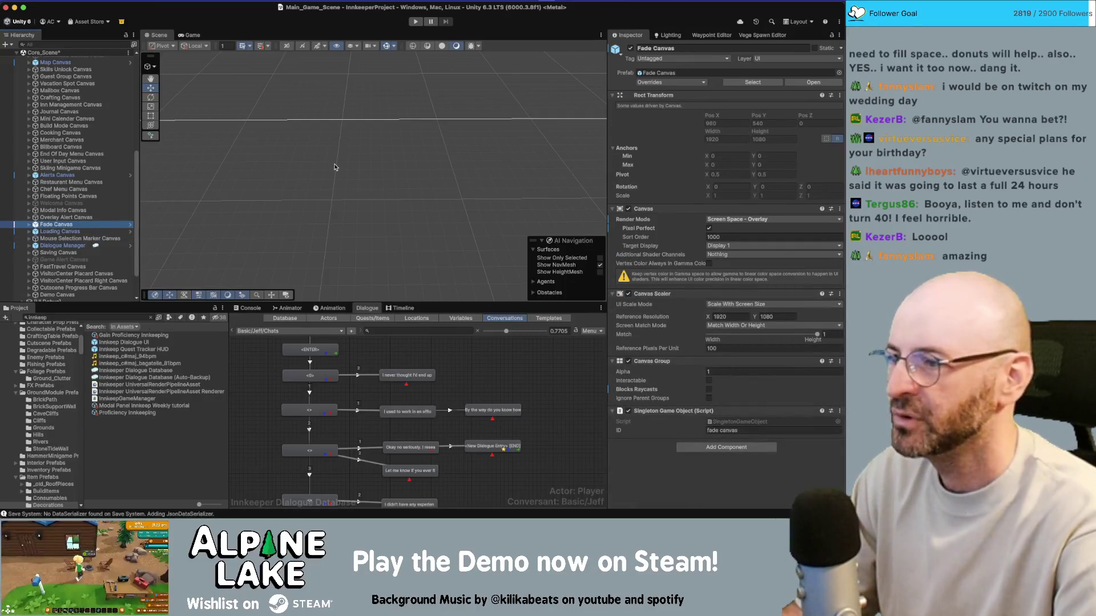
click(709, 228)
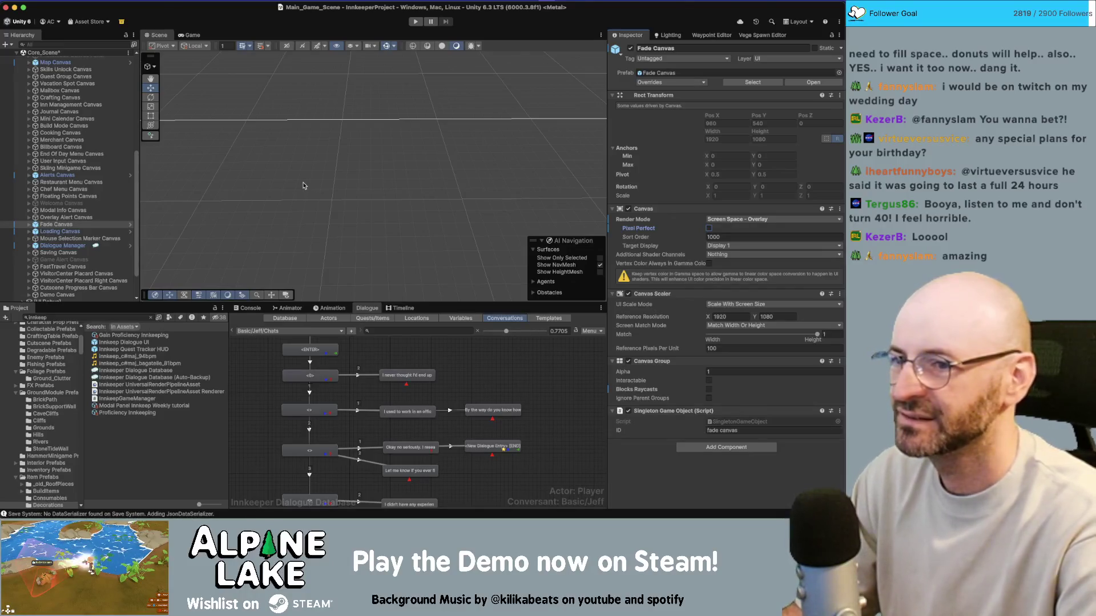
Return to Fade Canvas and use Apply to Prefab 'Fade Canvas' on its Pixel Perfect override
click(120, 218)
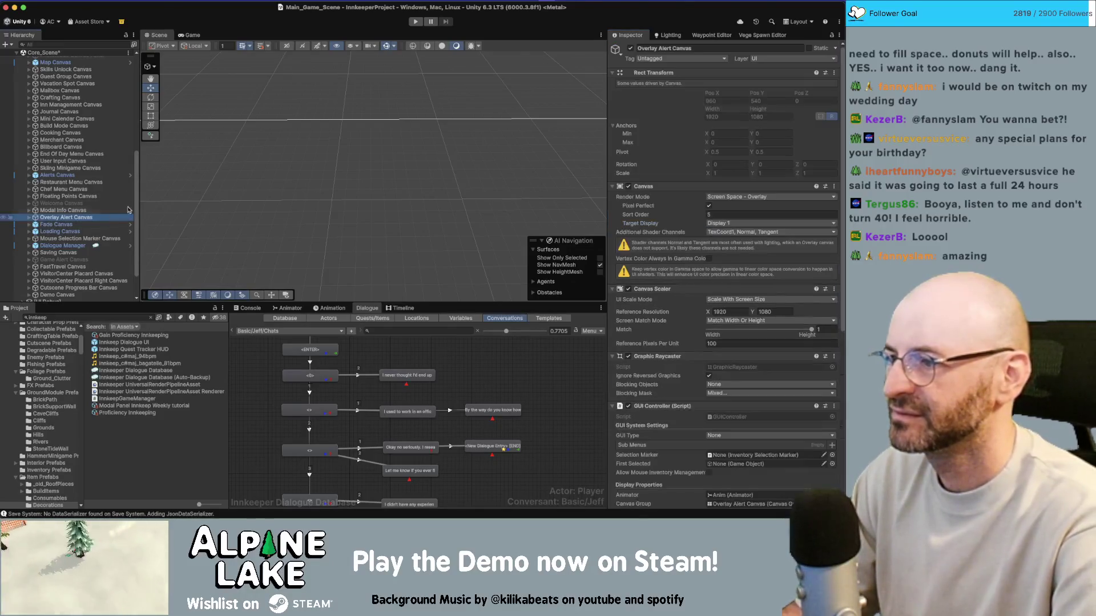
key(Right)
key(Left)
key(Down)
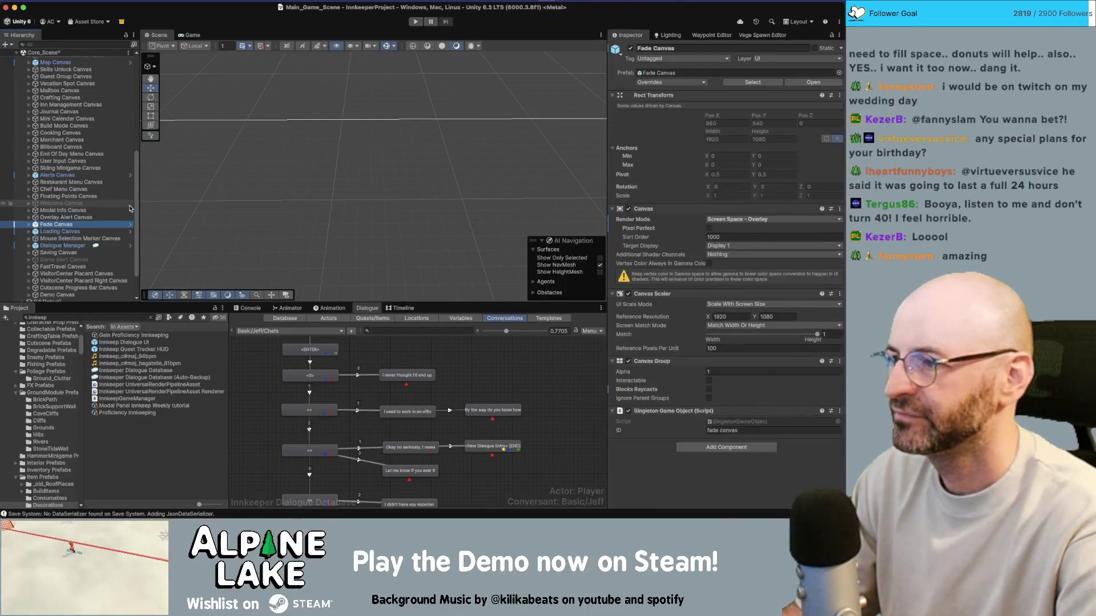
right_click(638, 228)
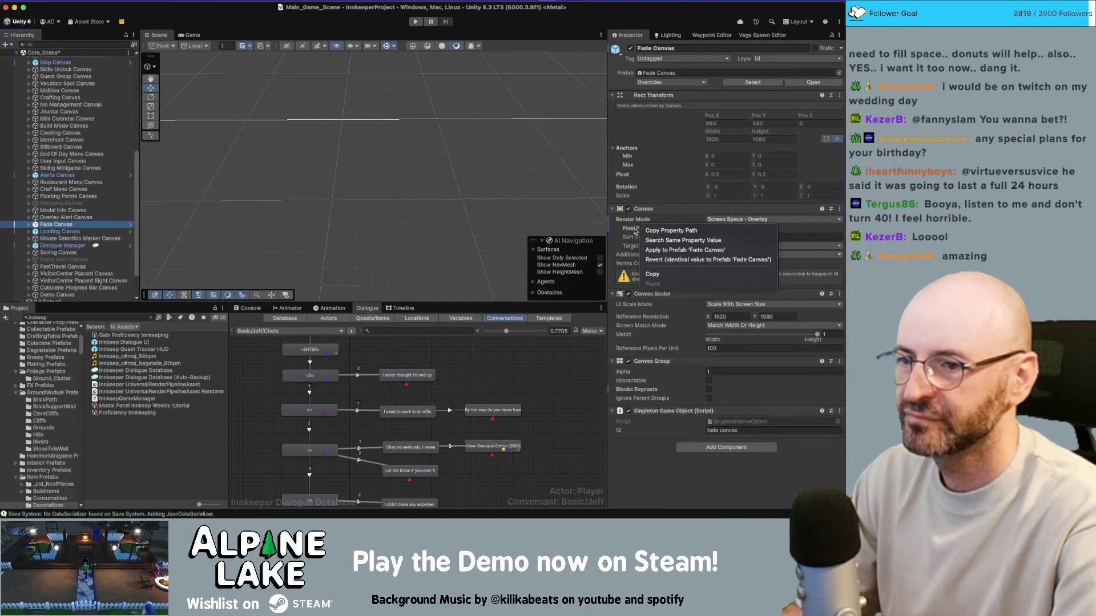
right_click(635, 230)
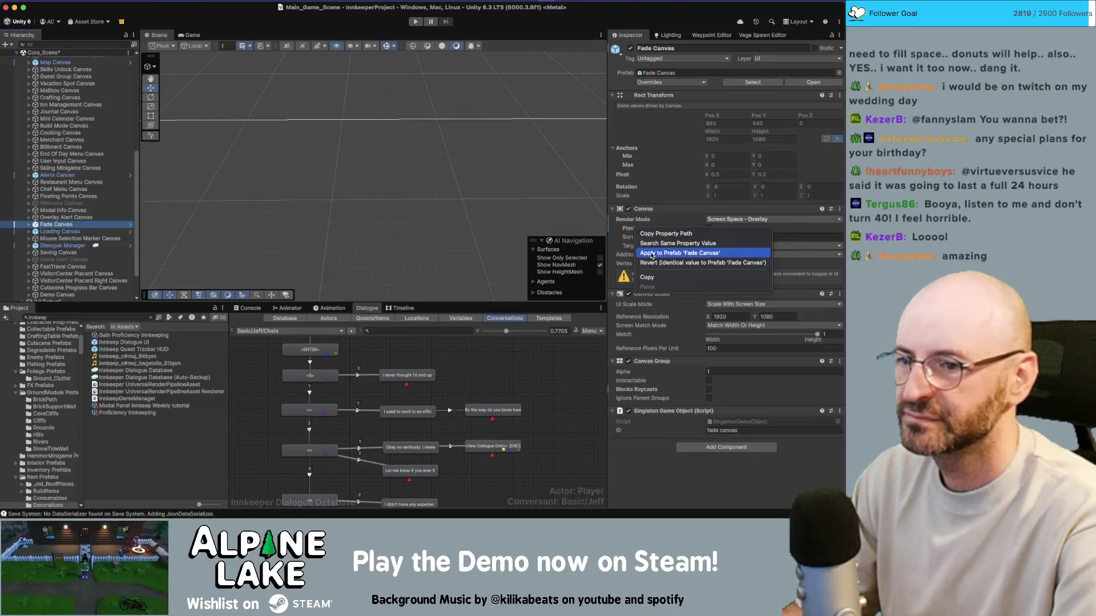
click(651, 254)
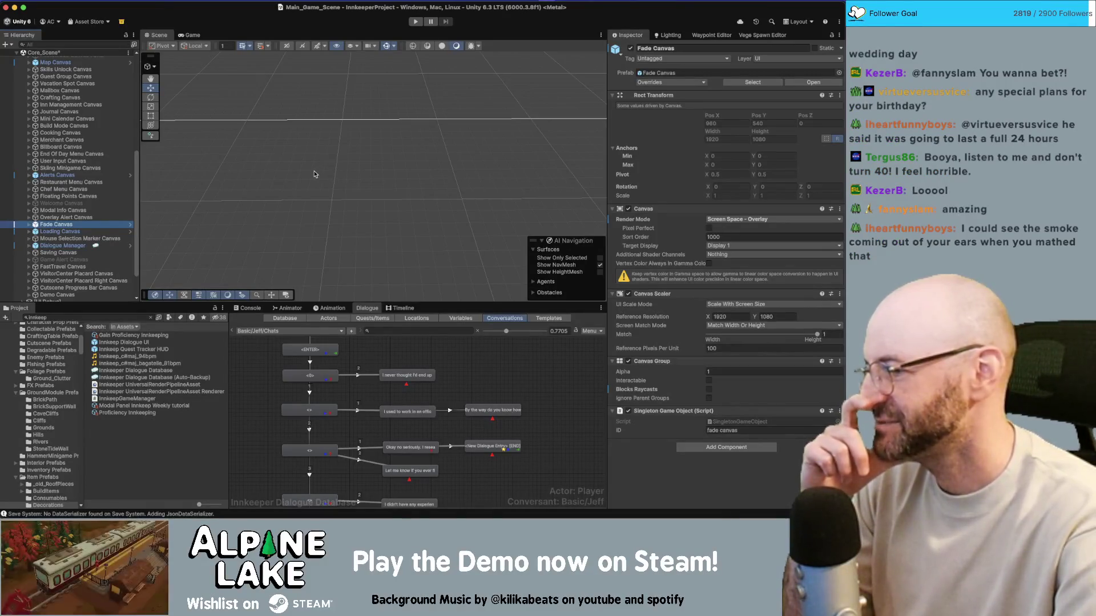
Turn off Pixel Perfect on the Overlay Alert and Restaurant Menu canvases
click(63, 217)
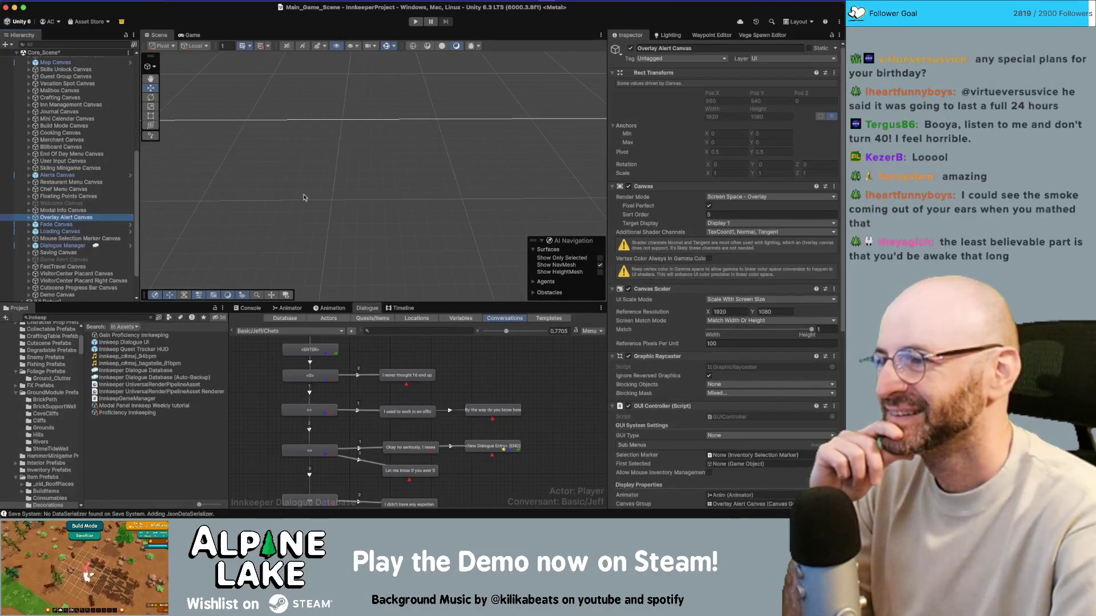
click(708, 206)
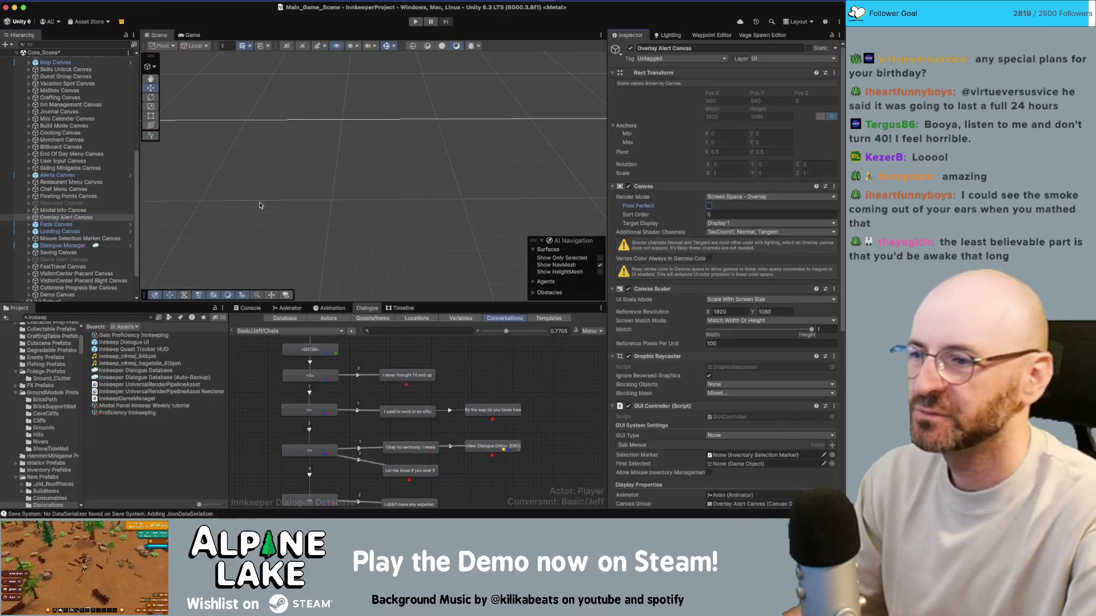
key(Up)
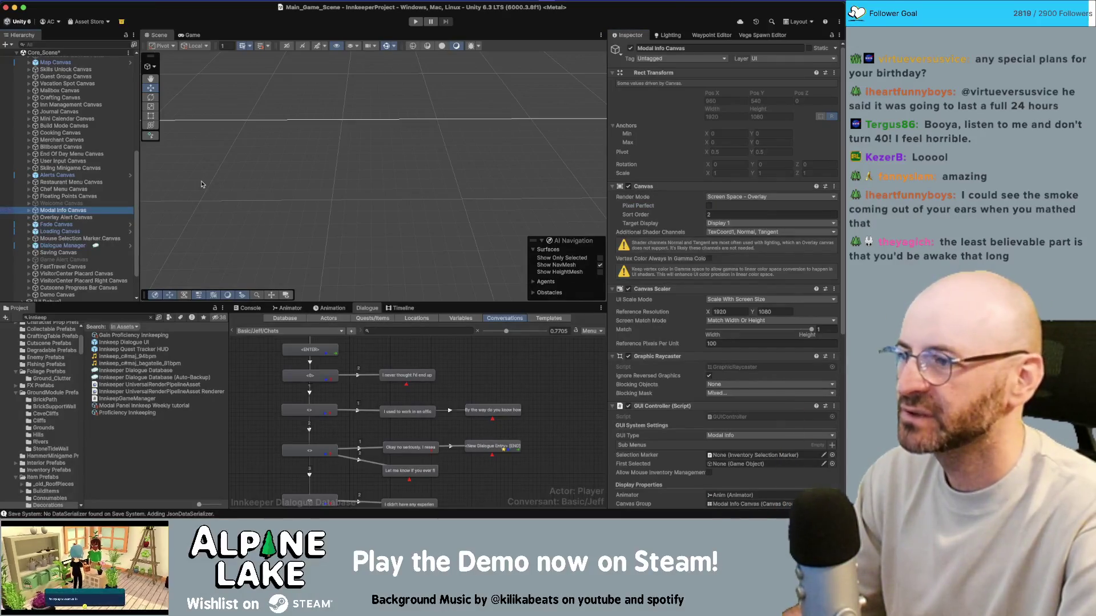
click(114, 196)
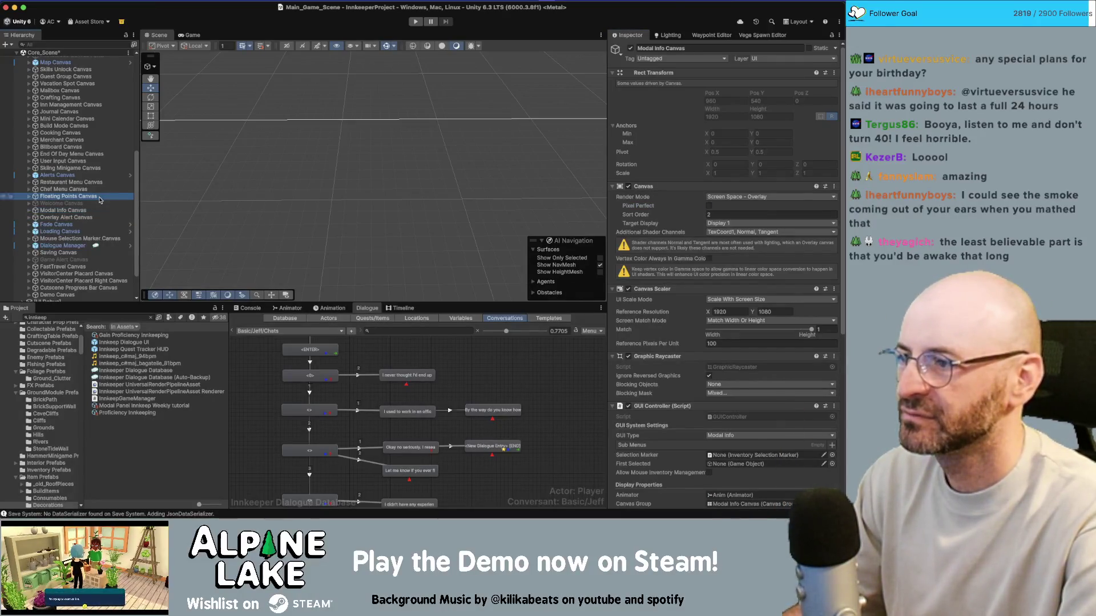
click(709, 206)
click(84, 190)
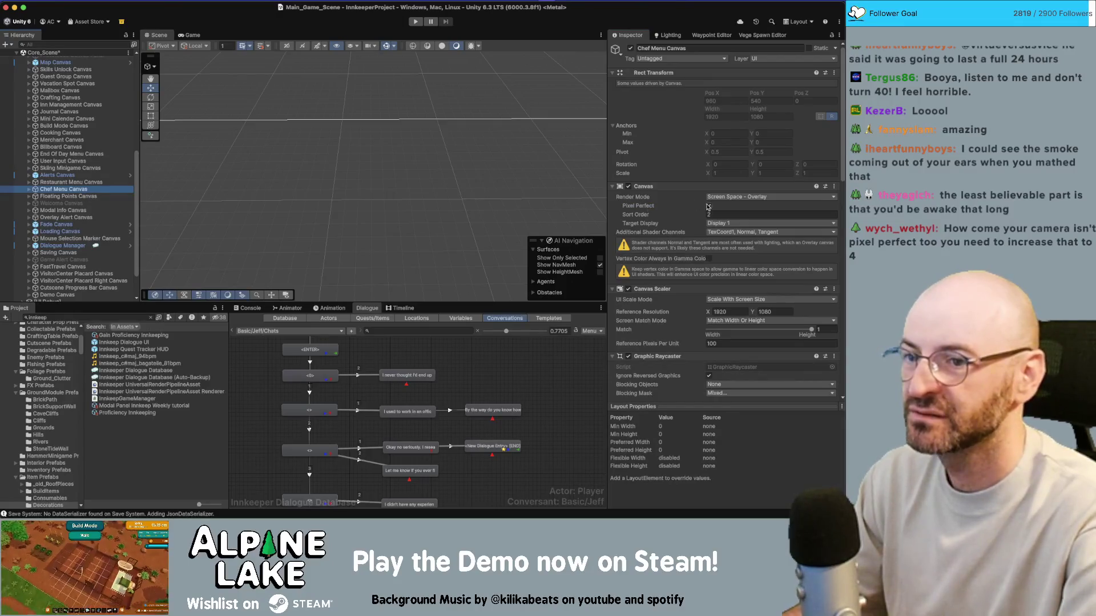
key(Up)
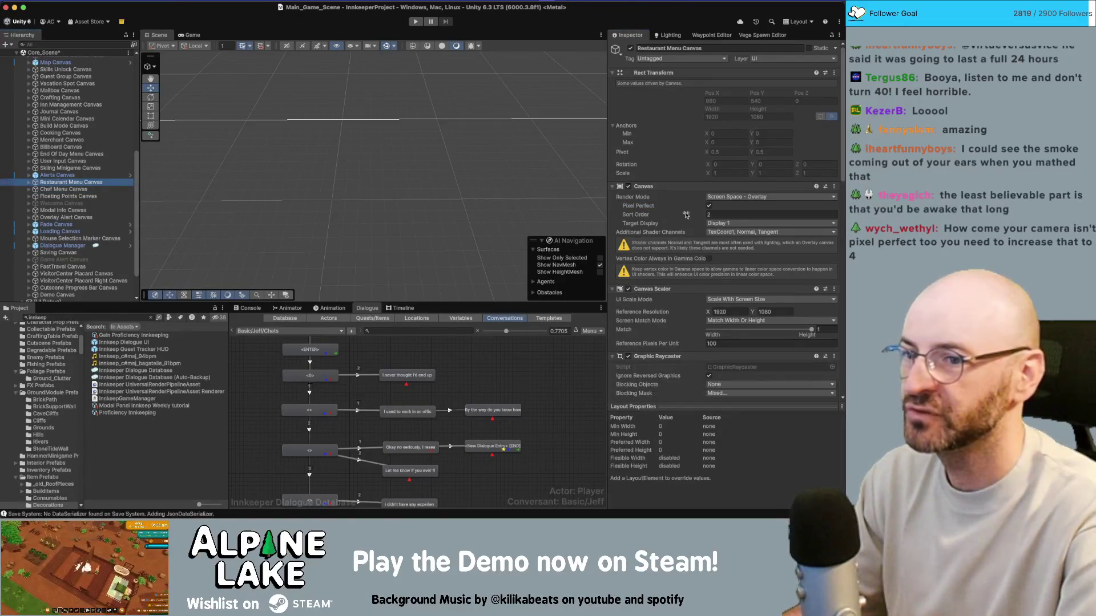
click(709, 206)
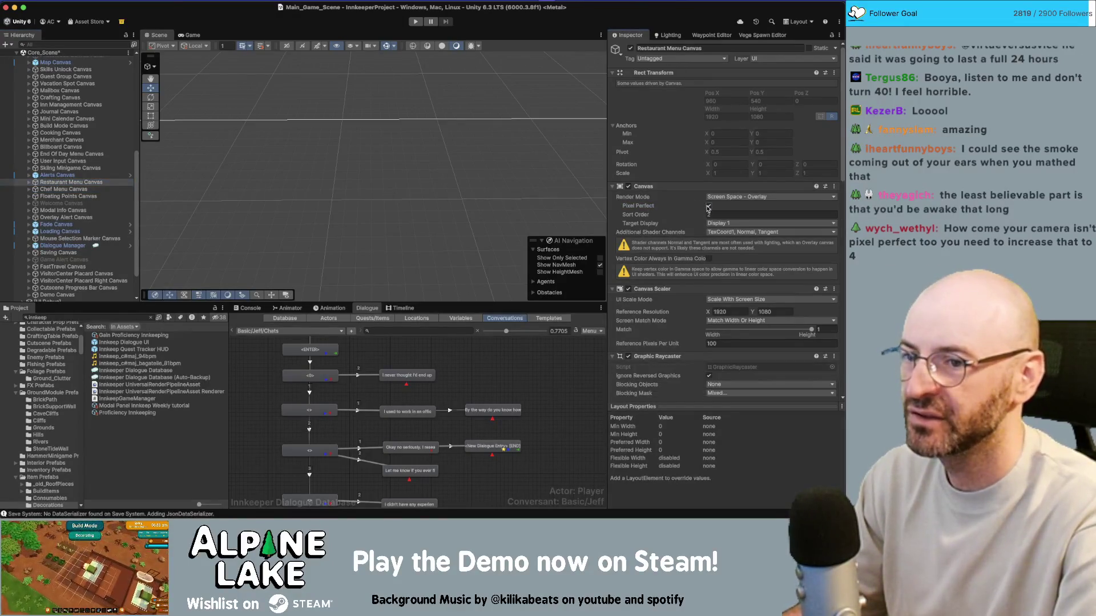
Turn off Pixel Perfect on the Skiing Minigame, User Input and Billboard canvases
click(112, 174)
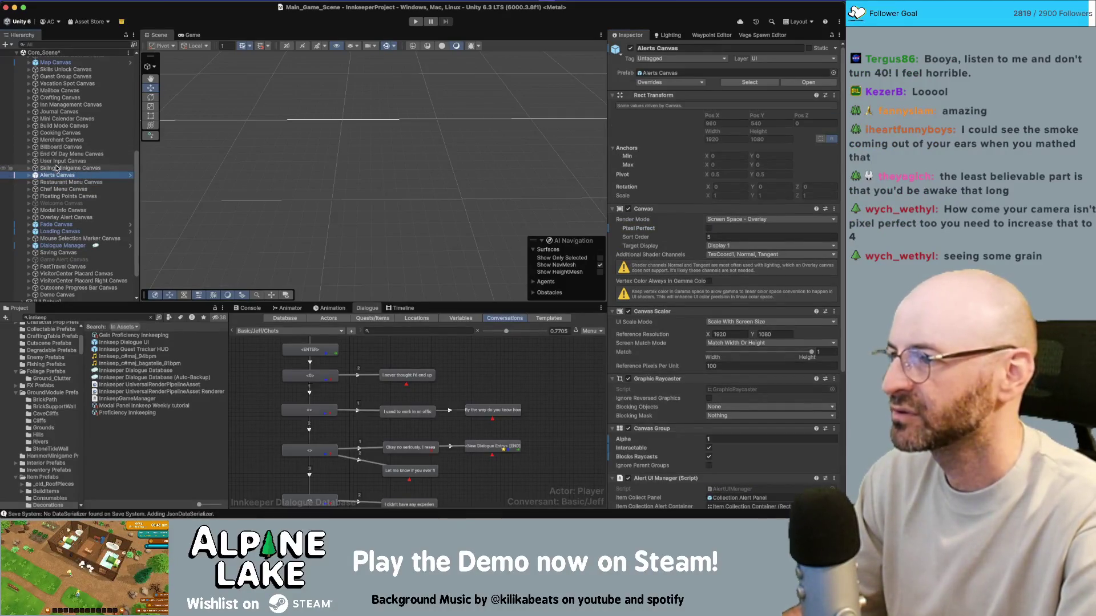
click(26, 168)
click(710, 207)
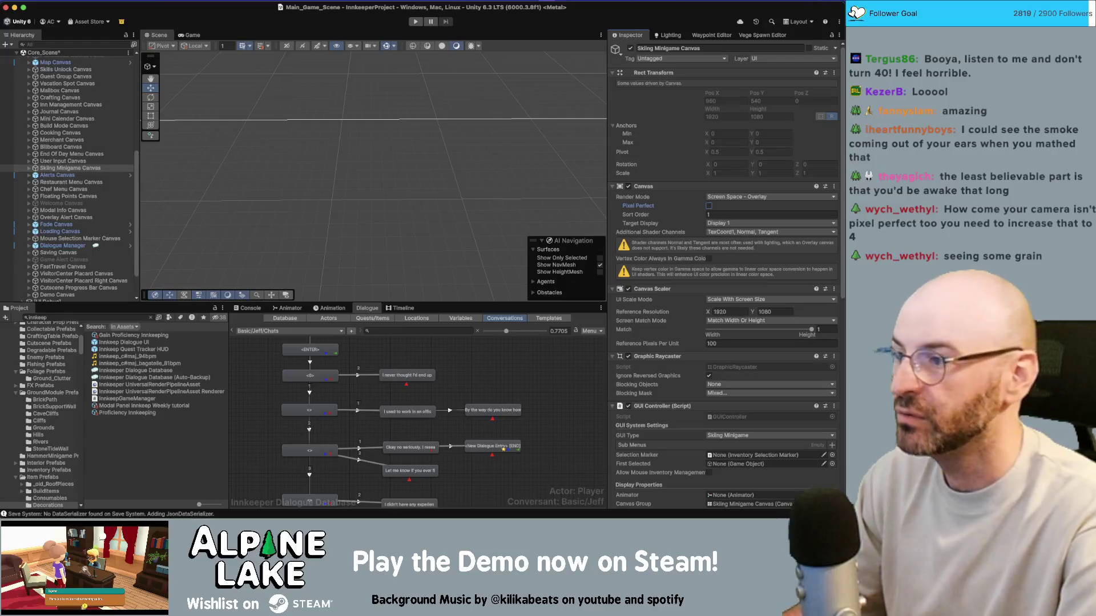
click(91, 161)
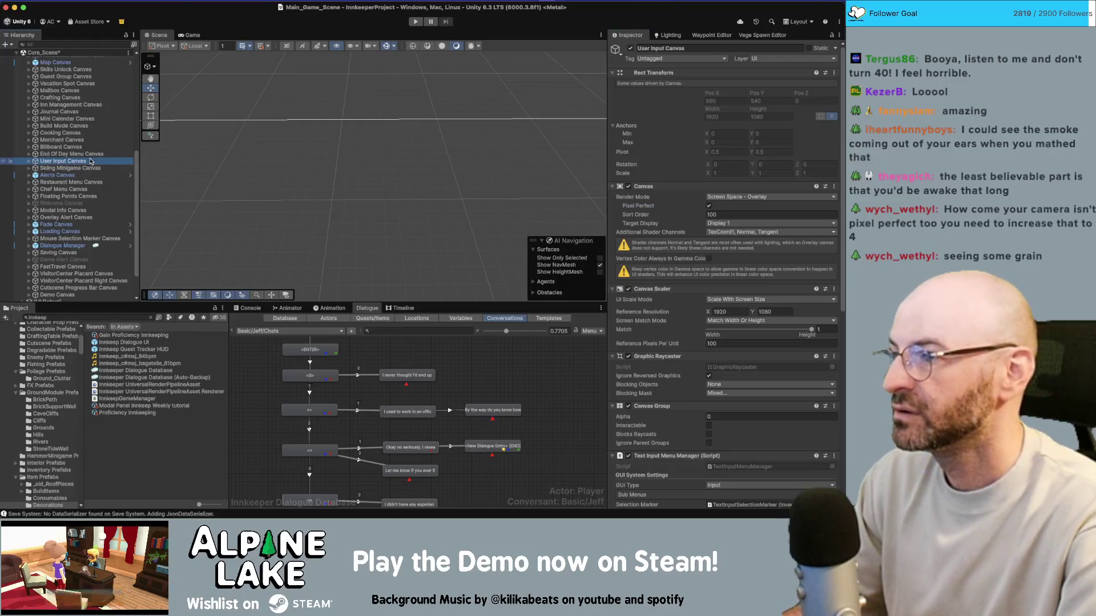
click(710, 206)
click(93, 155)
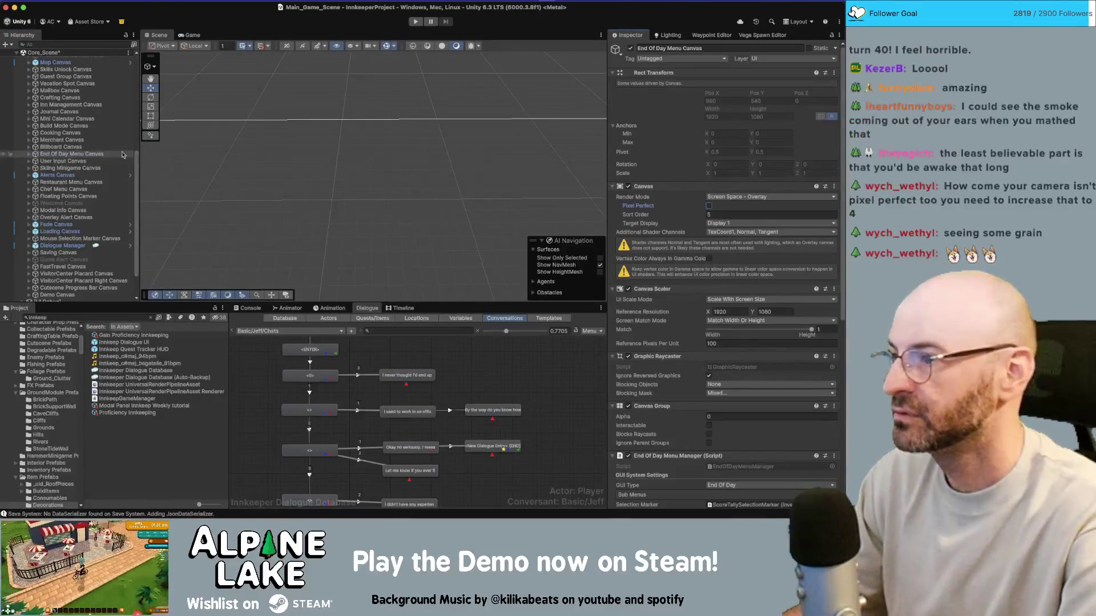
click(69, 147)
click(709, 206)
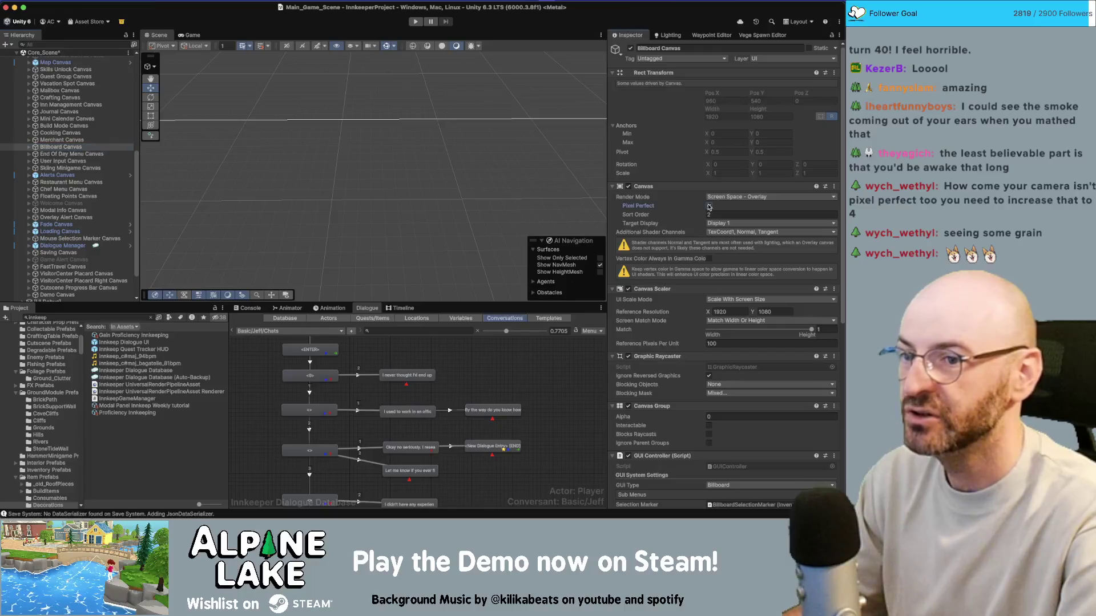
Turn off Pixel Perfect on the Cooking canvas and on Inn Management, Journal and Mini Calendar together
click(60, 140)
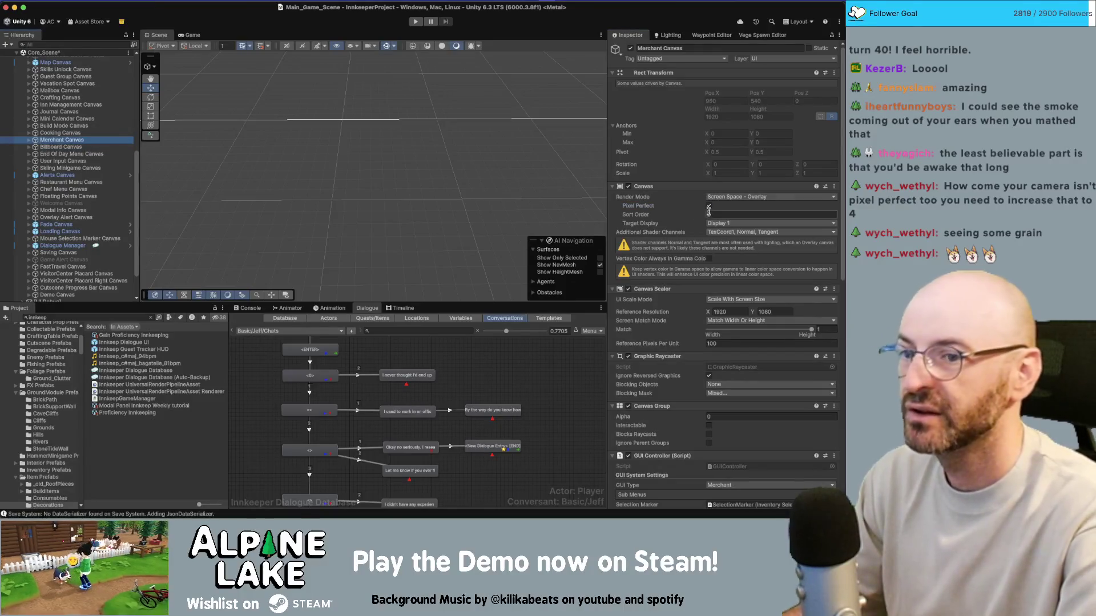
click(60, 132)
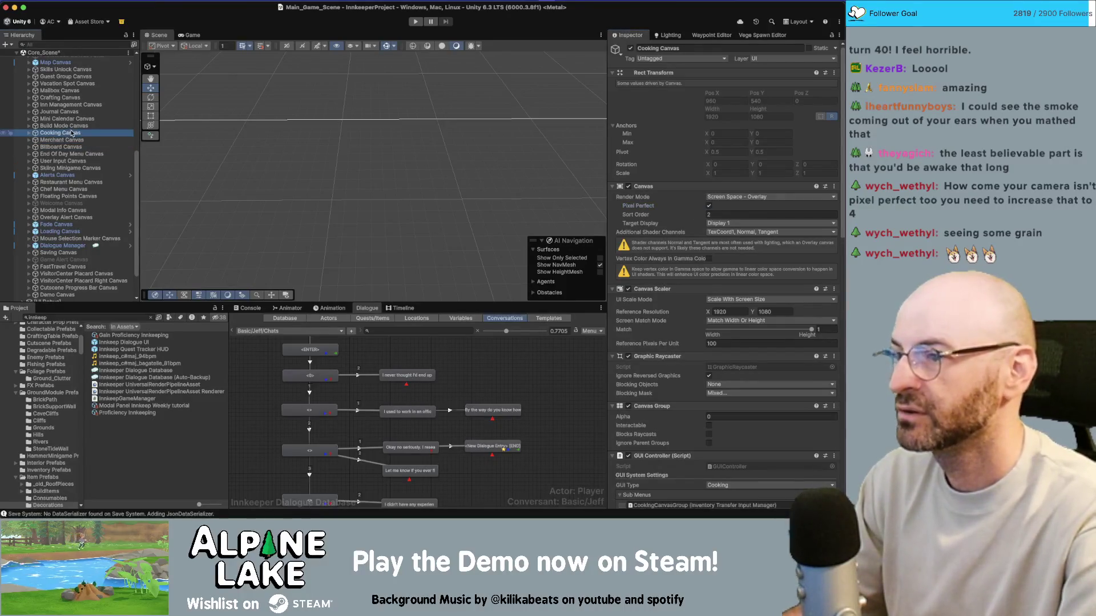
click(708, 206)
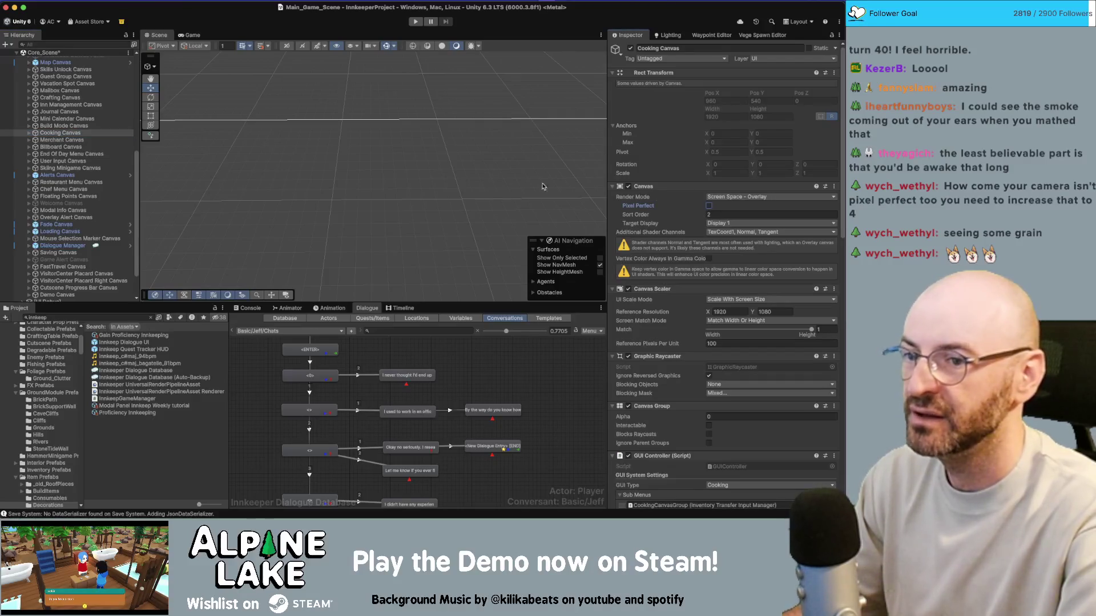
click(87, 126)
key(Up)
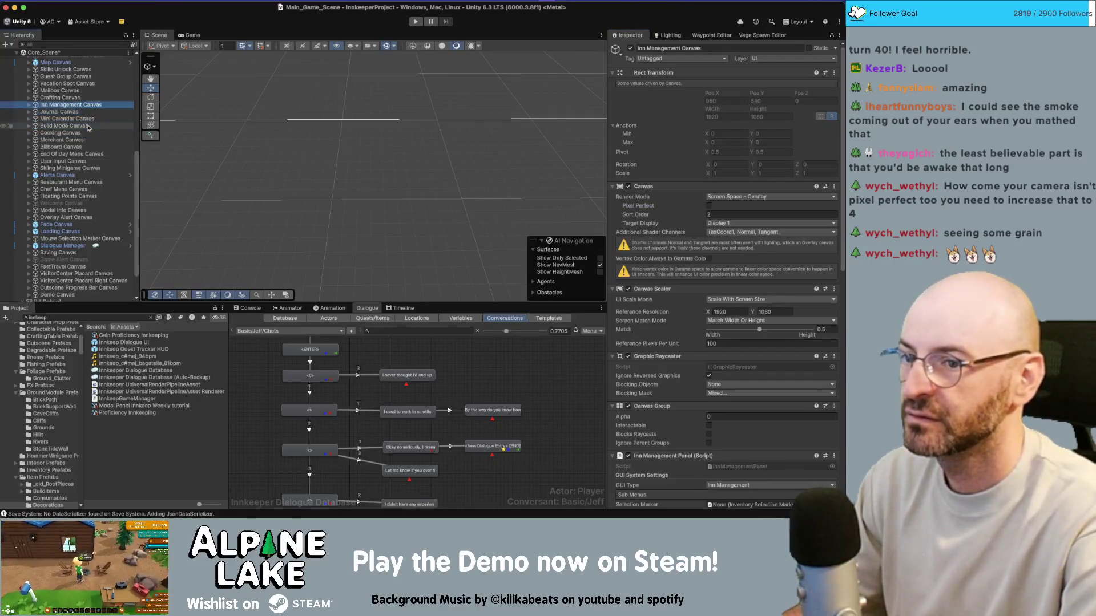
key(shift+Up)
key(shift+Up)
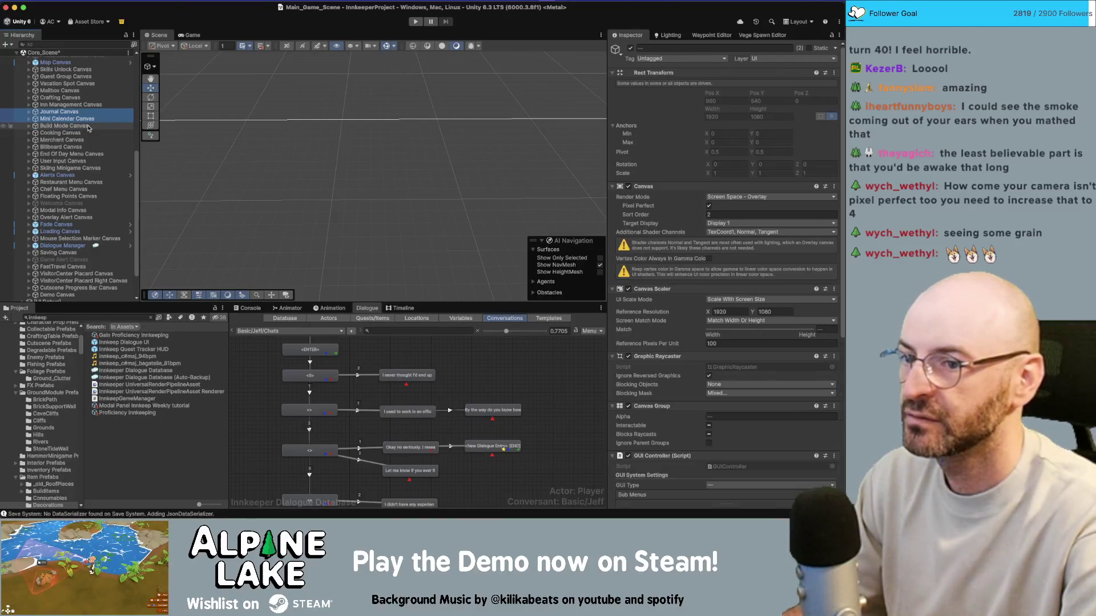
click(709, 206)
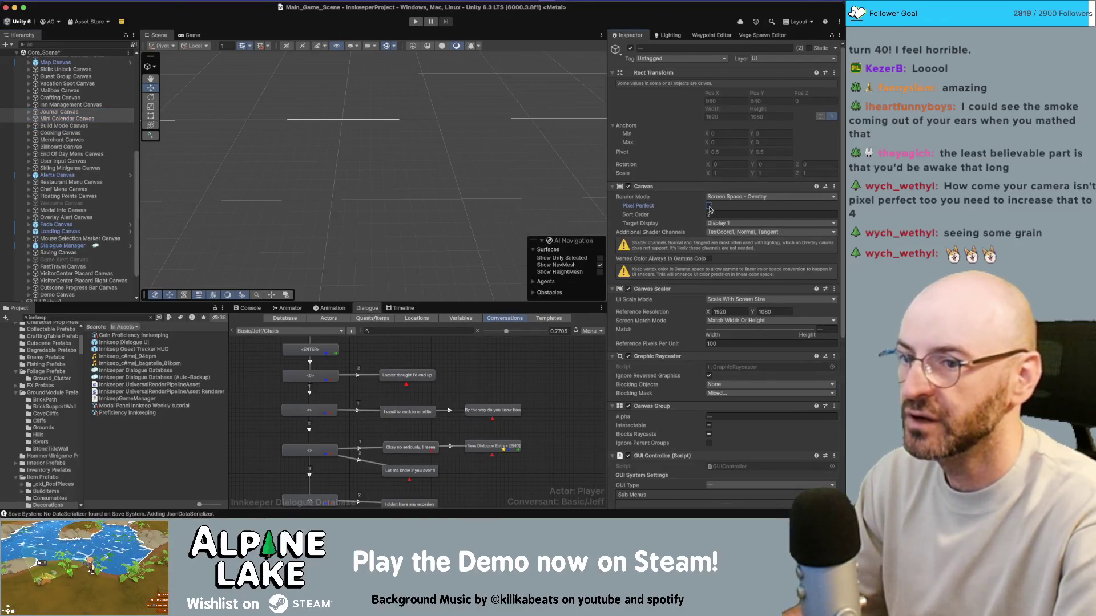
Multi-select the Vacation Spot, Mailbox, Crafting, Skills Unlock and Guest Group canvases
click(74, 105)
key(Up)
key(Up)
key(shift+Up)
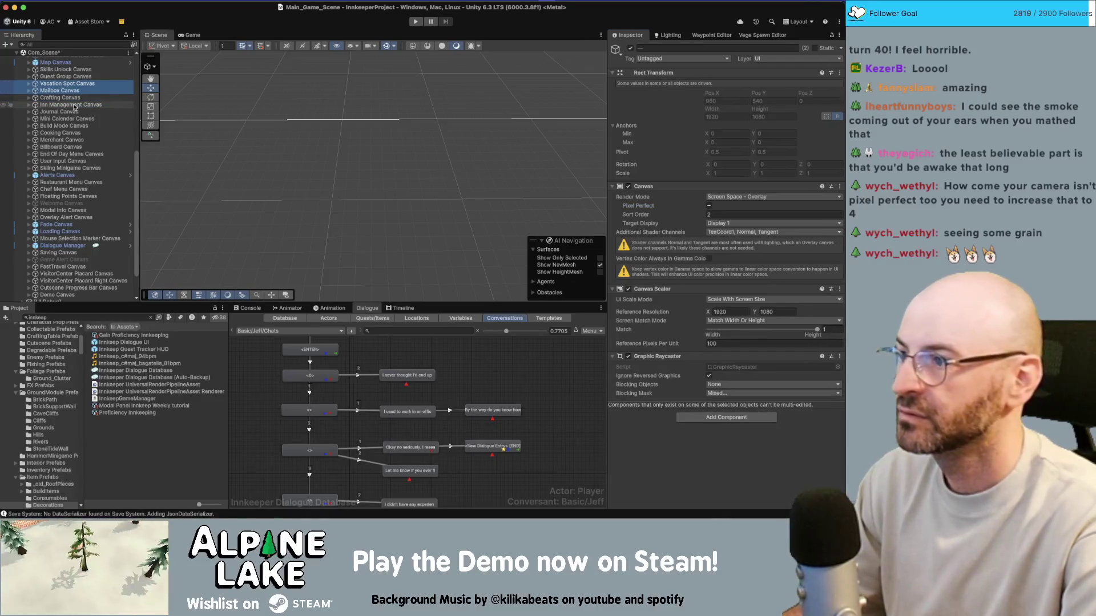
click(75, 105)
key(Up)
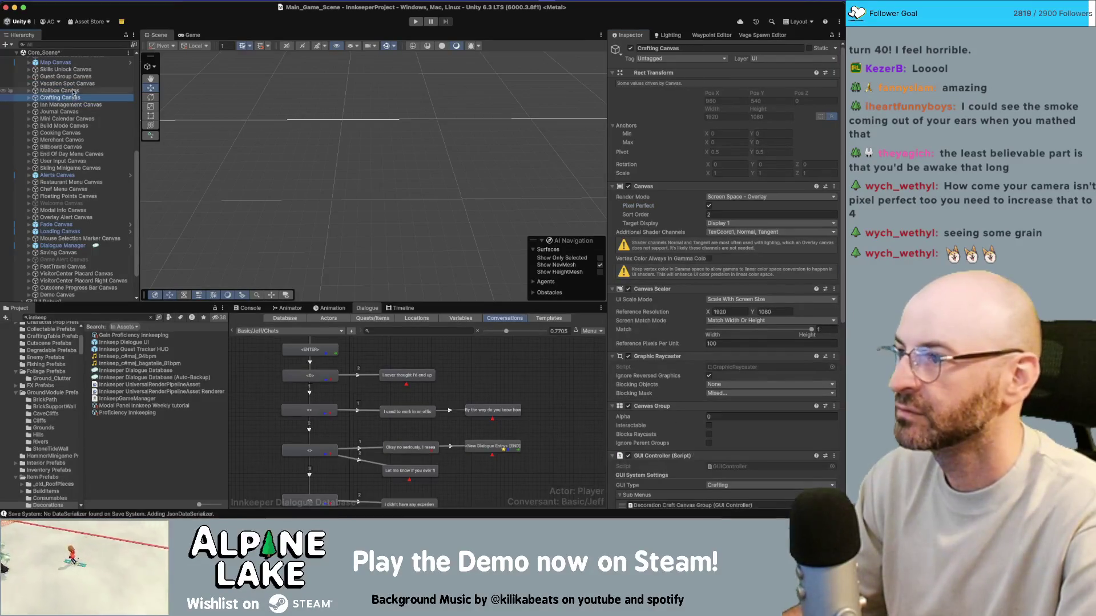
super+click(67, 83)
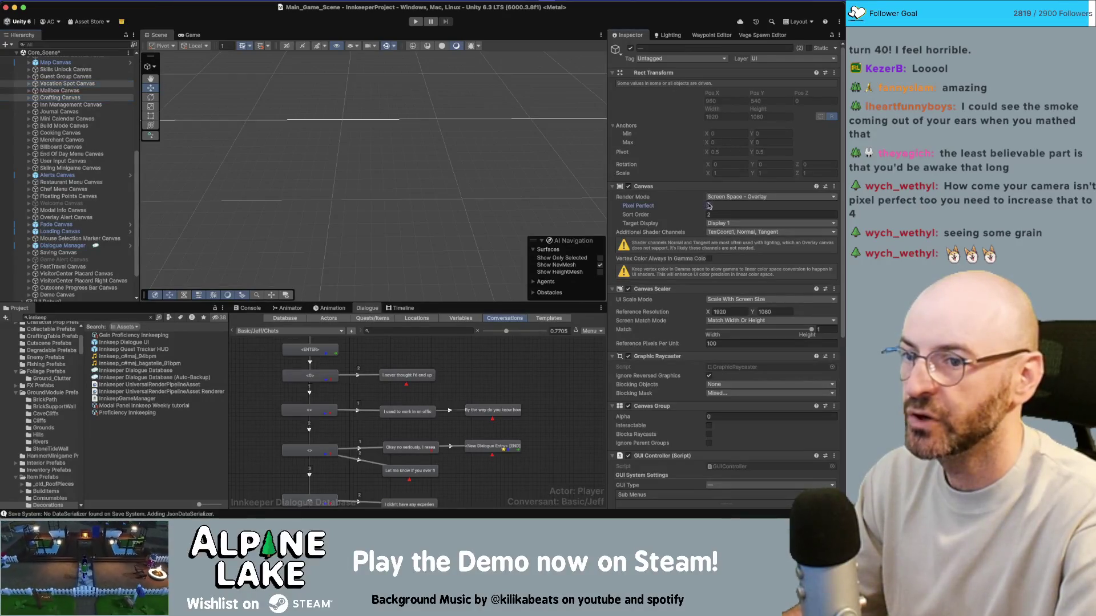
click(51, 75)
key(Up)
super+click(51, 76)
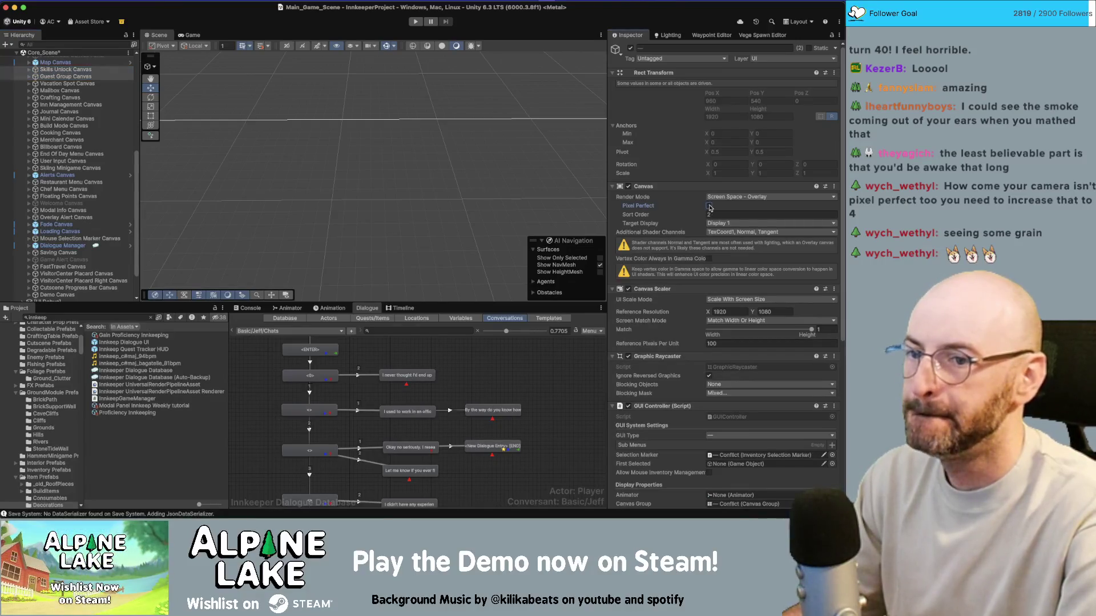
Inspect Map Canvas and its Scroll Map Panel, then untick Pixel Perfect on Map Canvas
scroll(90, 125, up, 5)
click(90, 124)
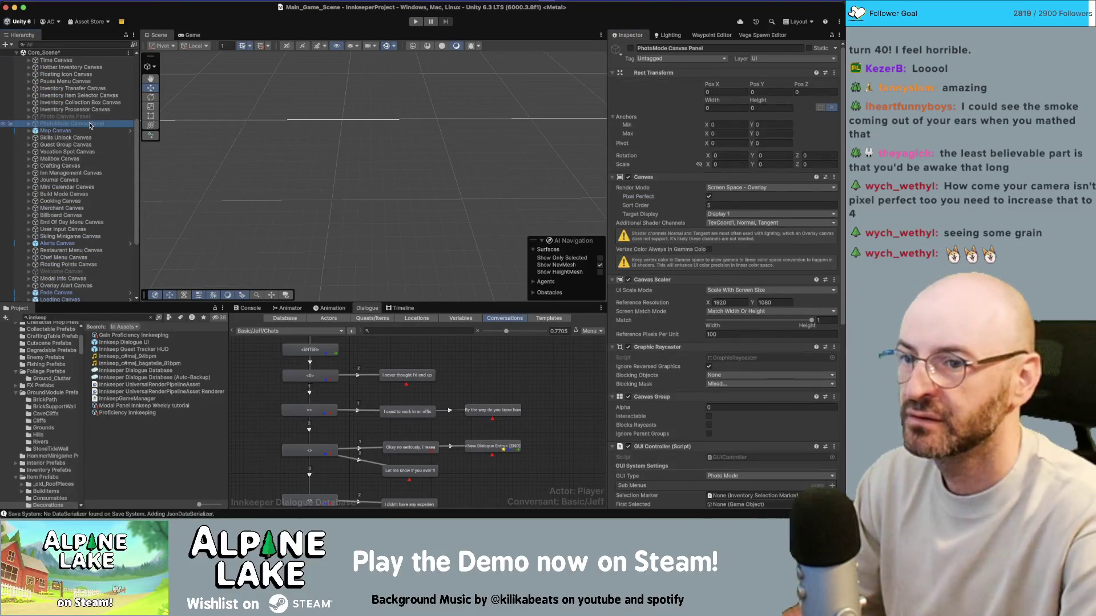
key(Down)
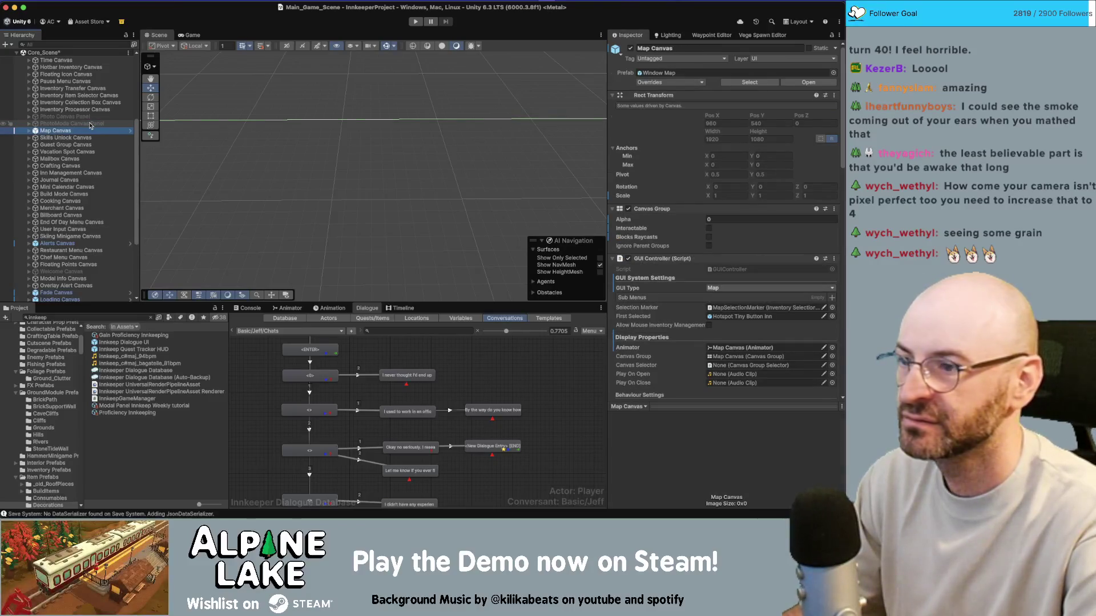
key(Right)
key(Down)
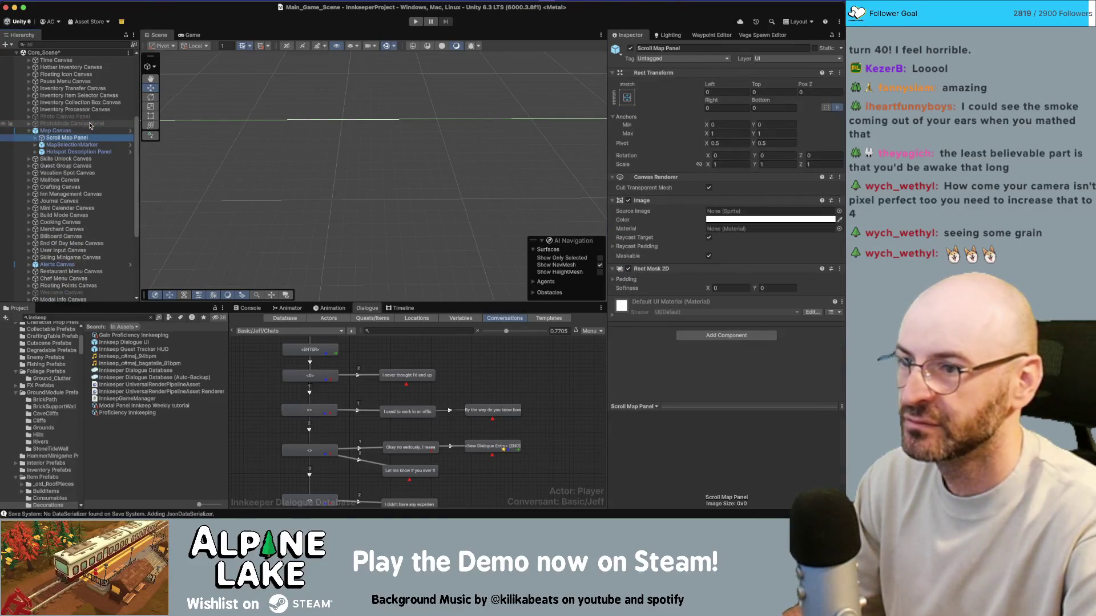
key(Up)
key(Left)
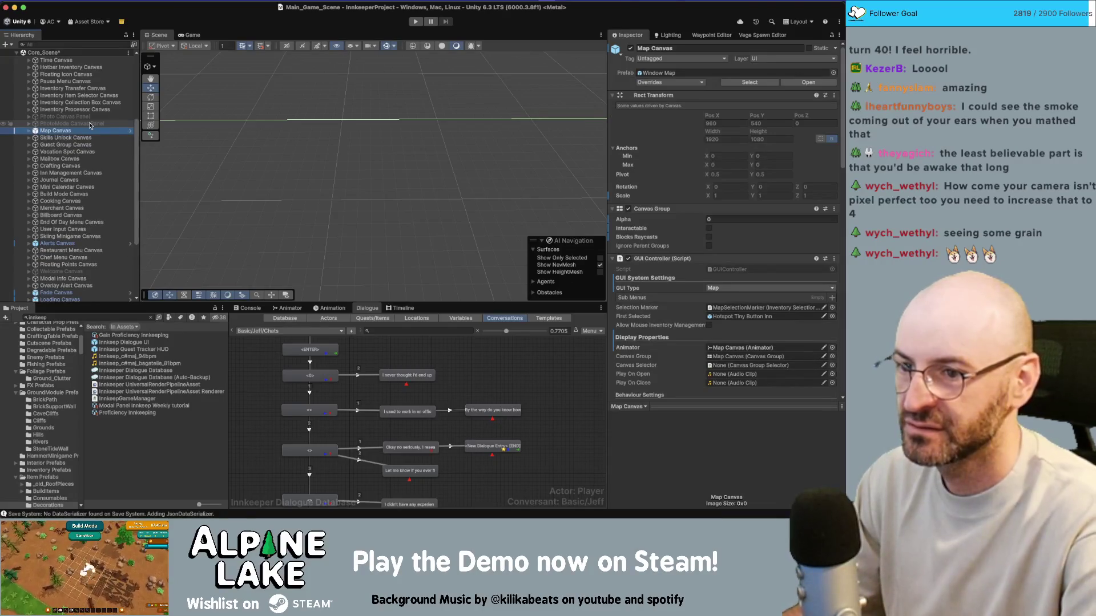
scroll(708, 274, down, 10)
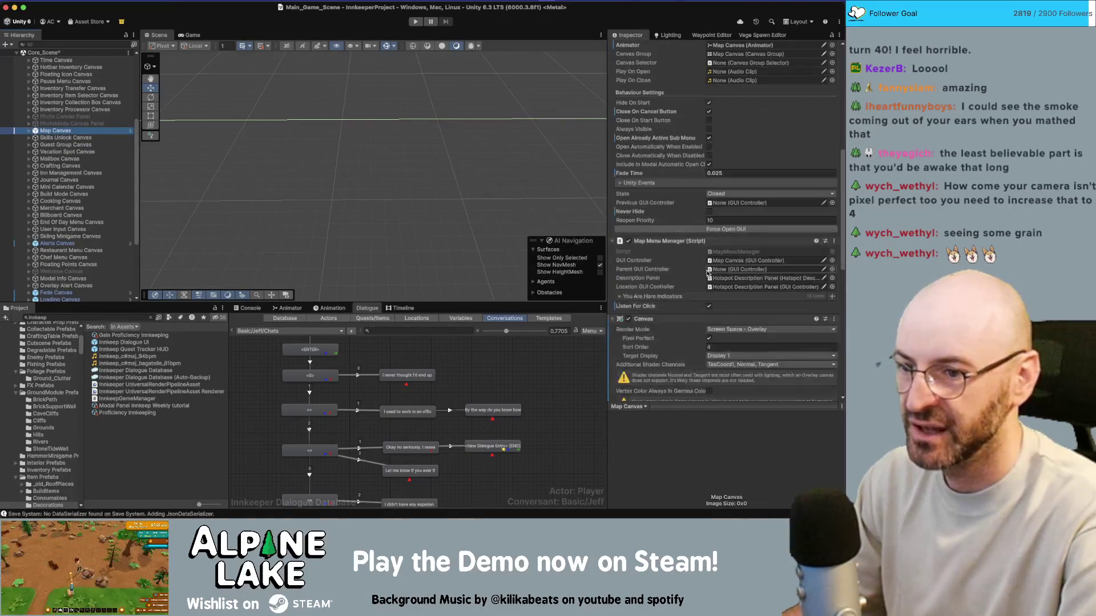
scroll(710, 291, down, 1)
click(709, 329)
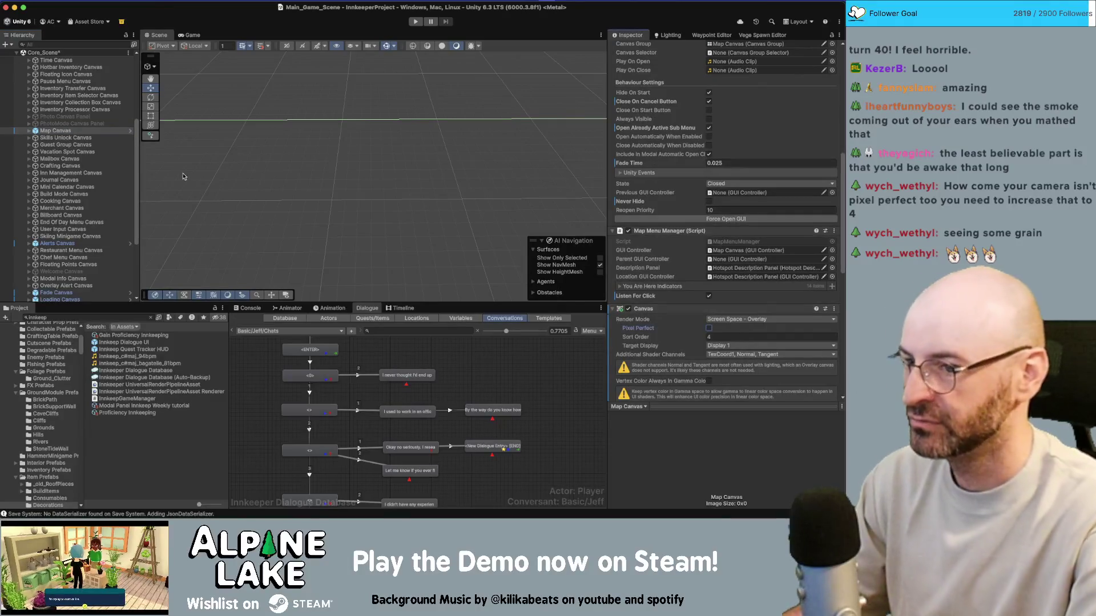
click(88, 109)
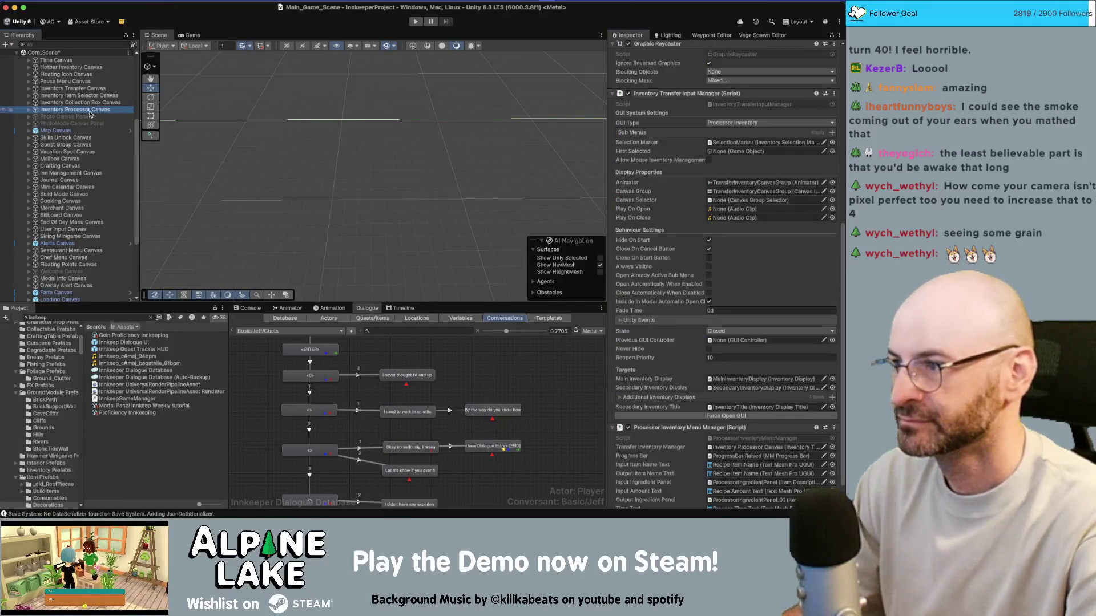
Turn off Pixel Perfect on the Inventory Item Selector and Inventory Collection Box canvases together
scroll(692, 223, up, 10)
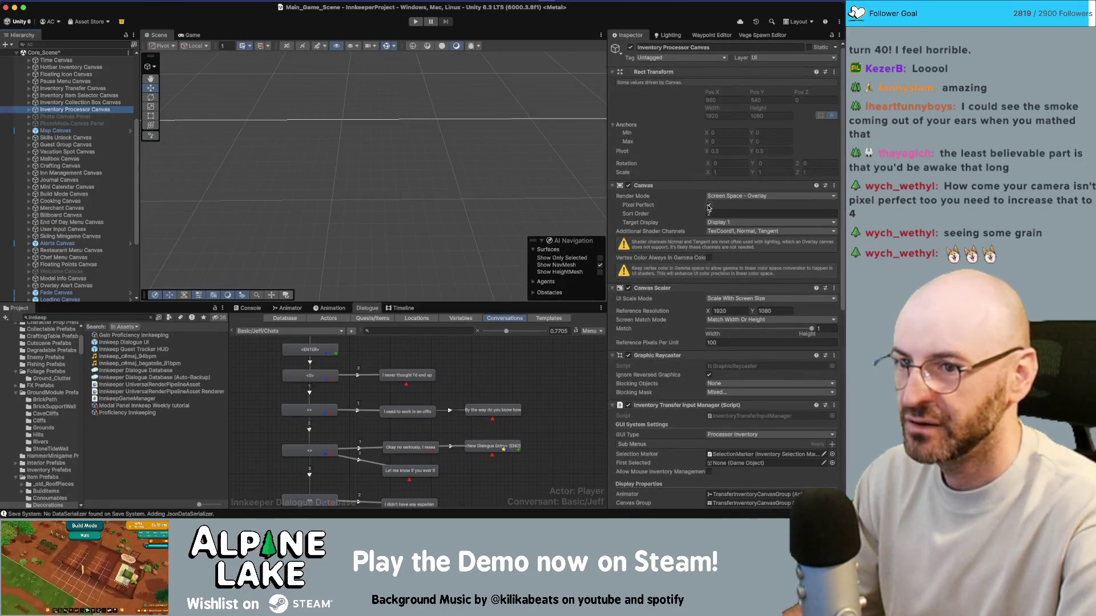
click(90, 104)
key(Up)
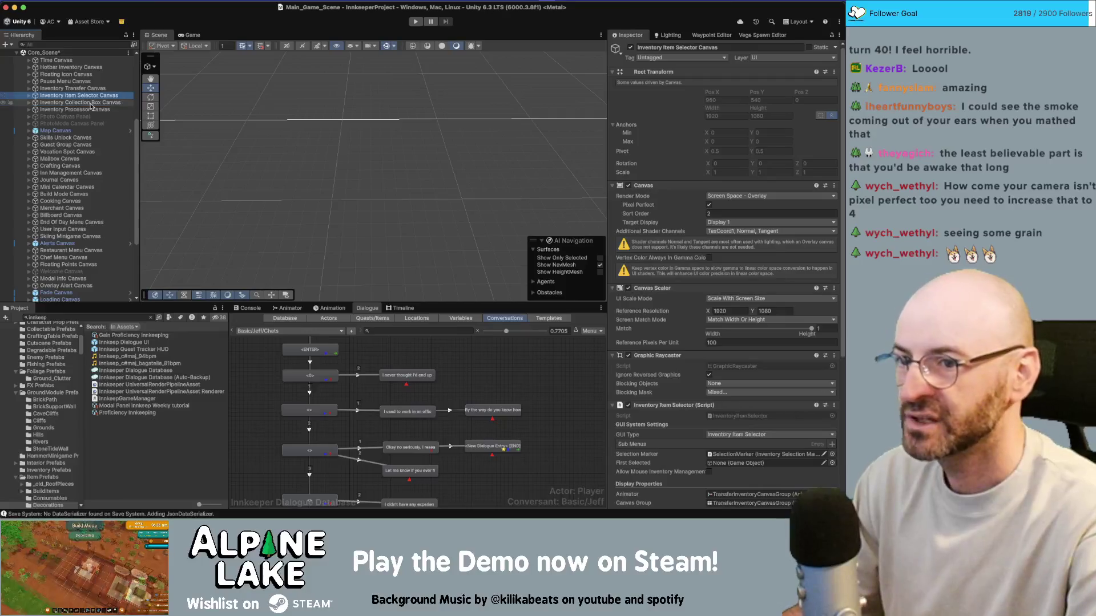
shift+click(90, 103)
click(710, 206)
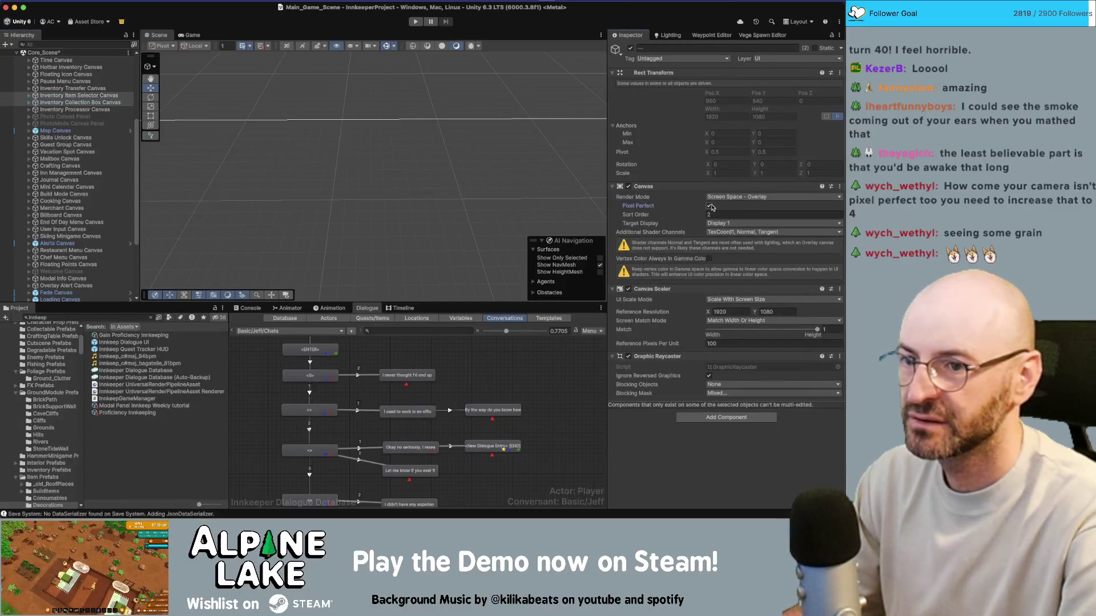
Turn off Pixel Perfect on the PhotoMode Canvas Panel, then select the canvases through Restaurant Menu Canvas
click(98, 90)
key(Up)
key(Up)
key(Up)
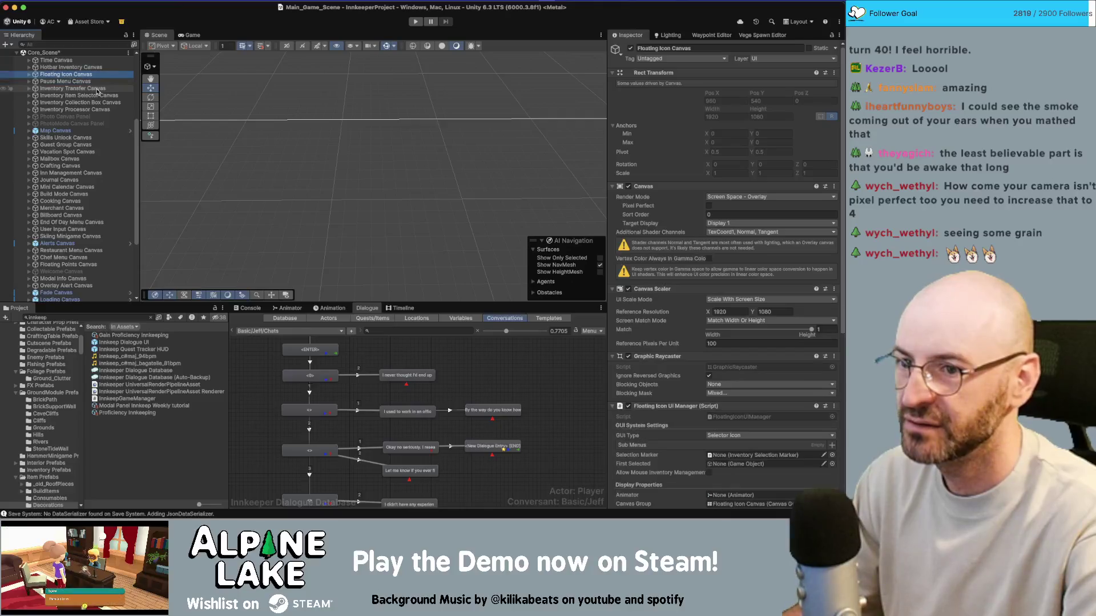
key(Down)
key(Down)
key(Down)
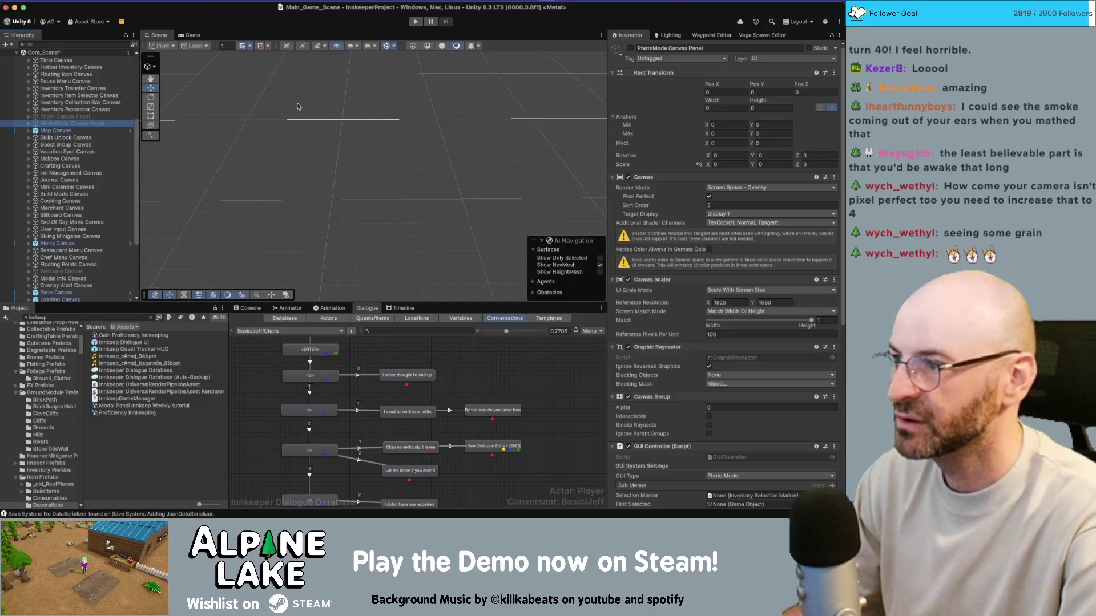
click(709, 197)
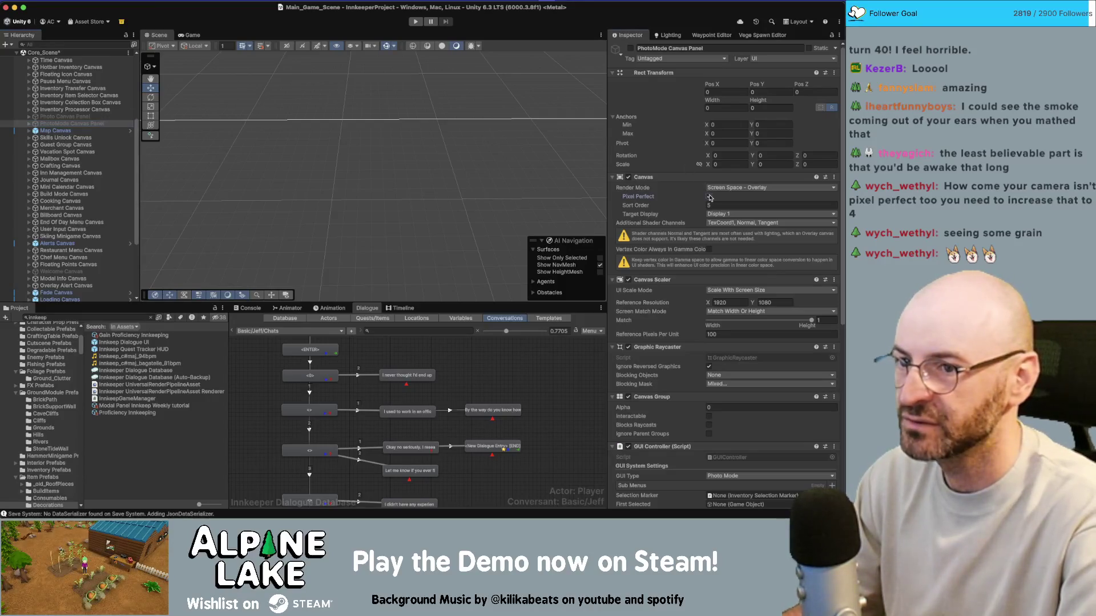
click(64, 117)
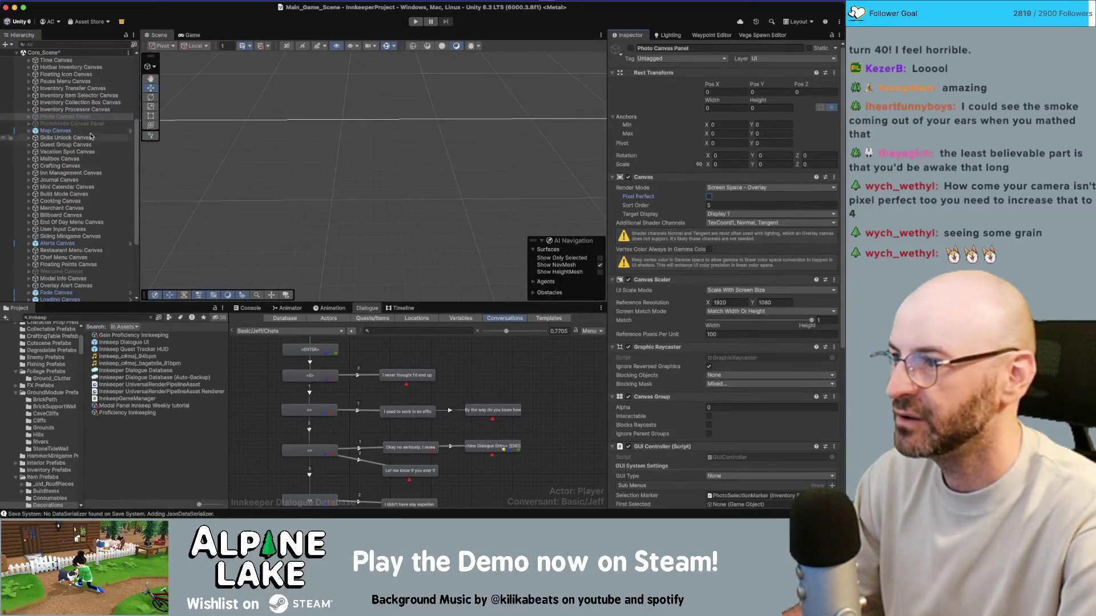
click(72, 89)
shift+click(86, 251)
Select the Game Alert Canvas in the Hierarchy and turn its Pixel Perfect off
scroll(87, 257, down, 5)
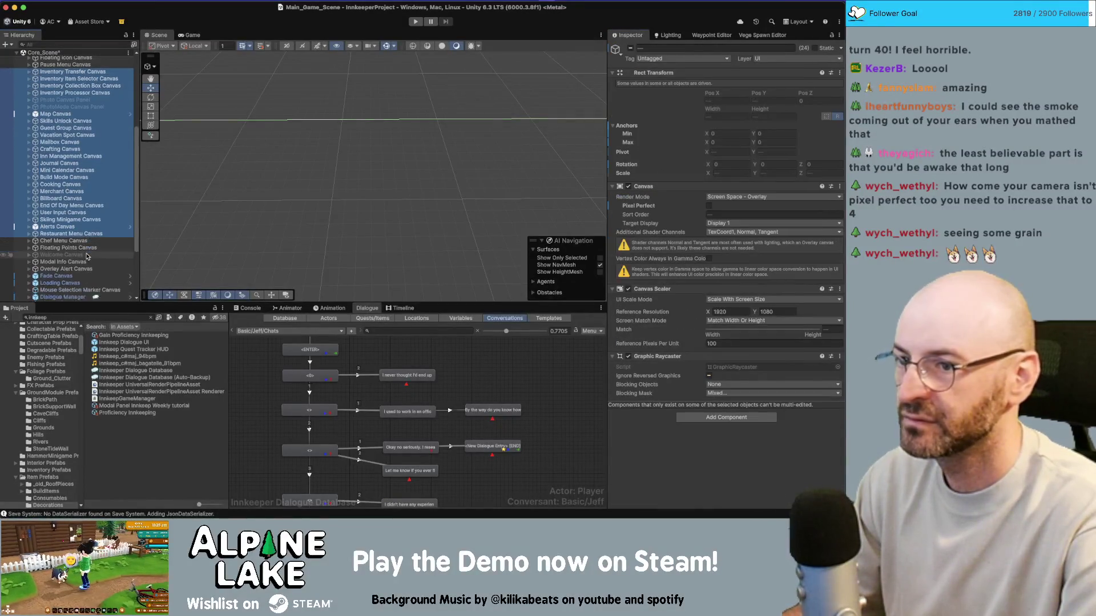
shift+click(87, 256)
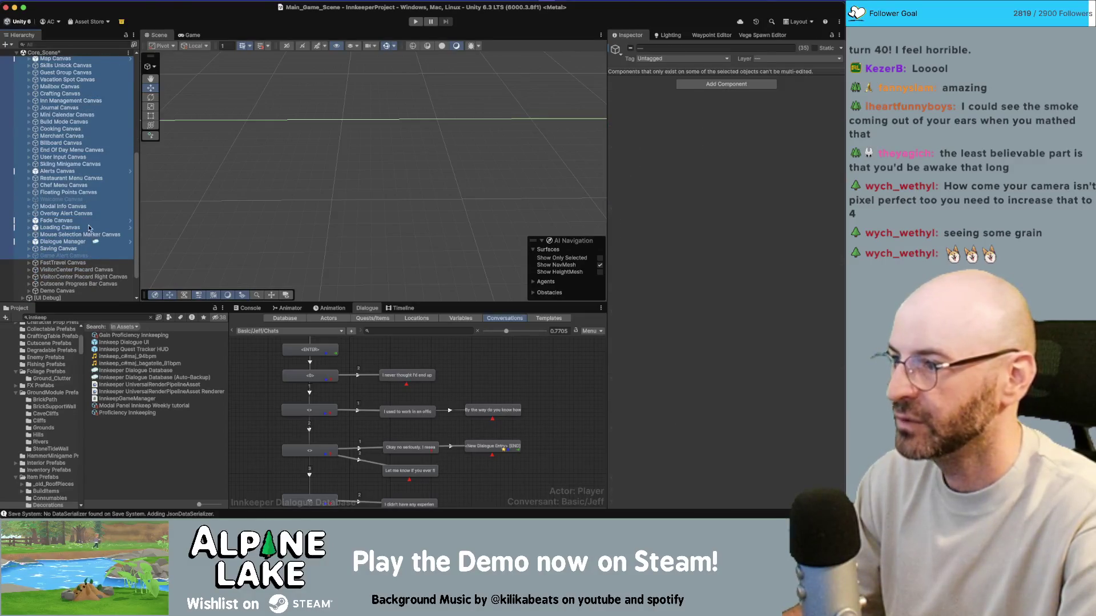
click(63, 199)
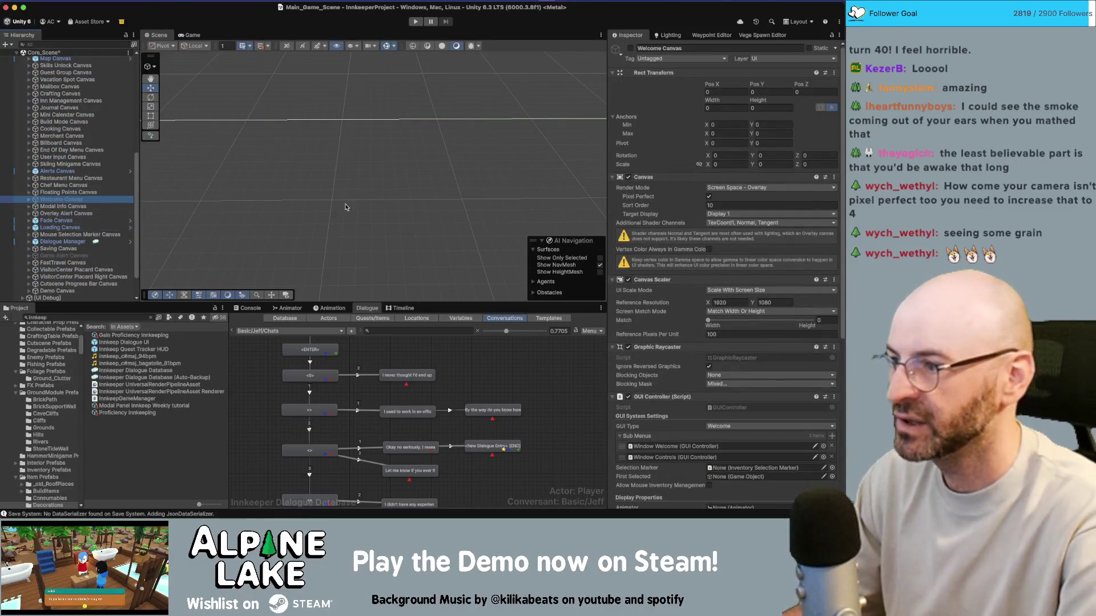
click(58, 207)
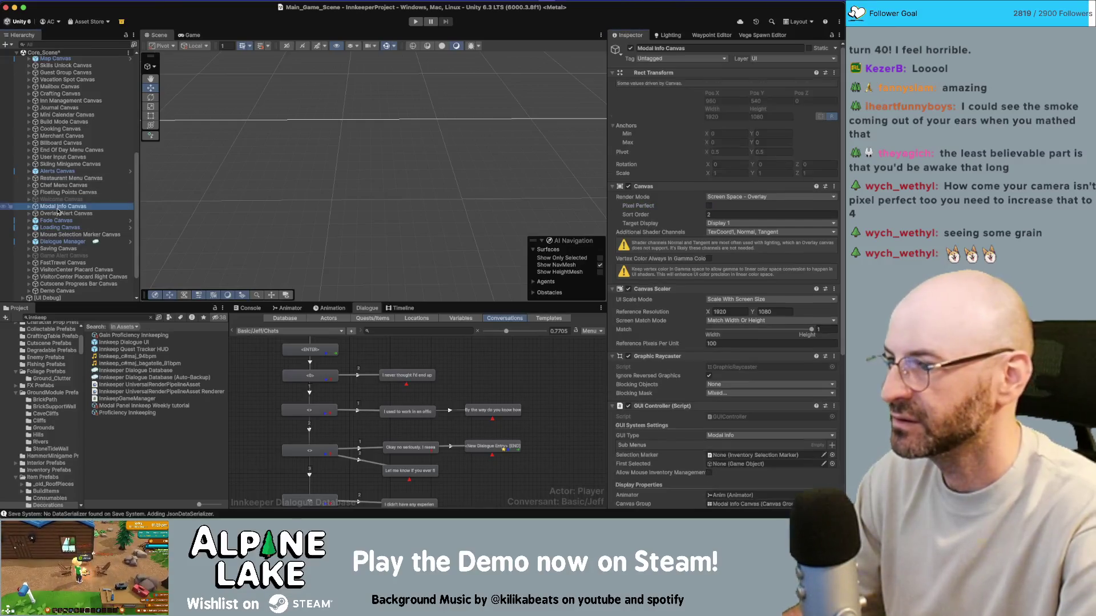
key(Down)
key(Down)
key(Down)
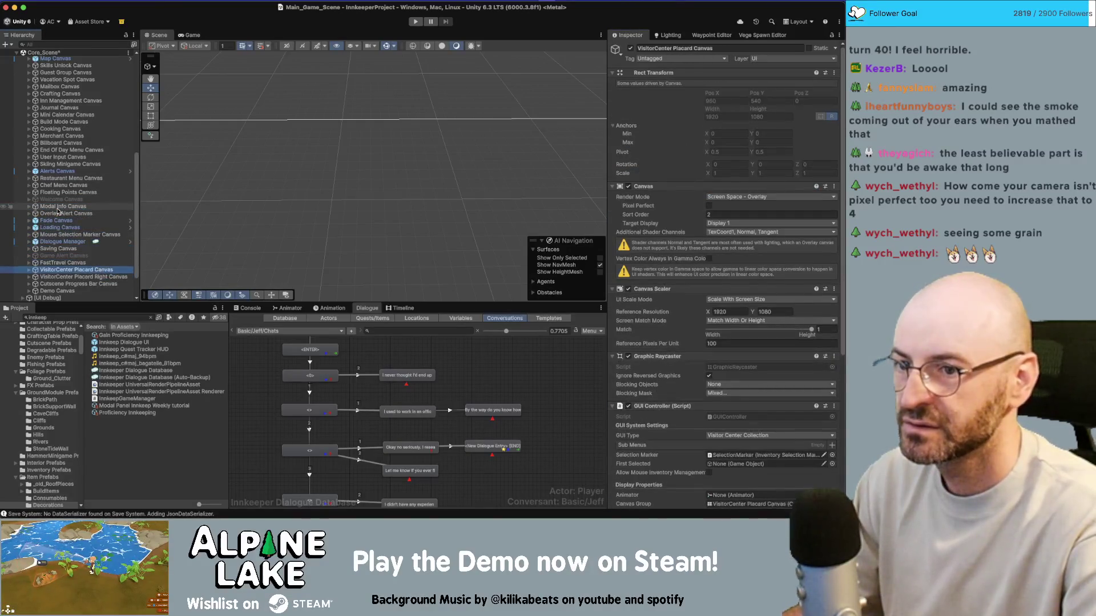
key(super+z)
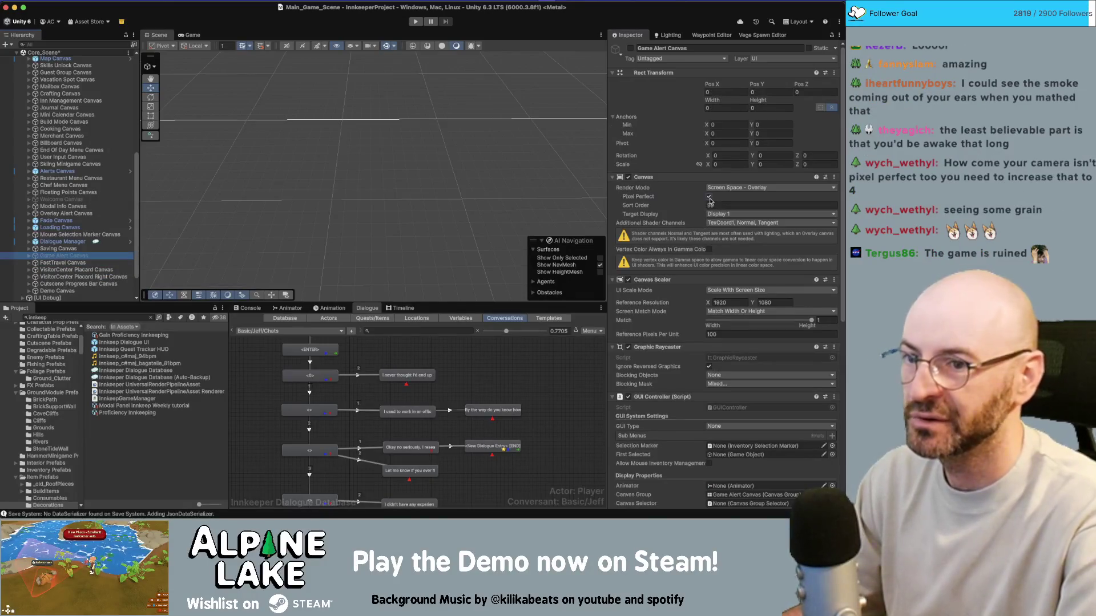
Review the Cutscene Progress Bar, VisitorCenter Placard and Demo canvases' Canvas settings
click(57, 257)
key(Down)
key(Down)
key(Down)
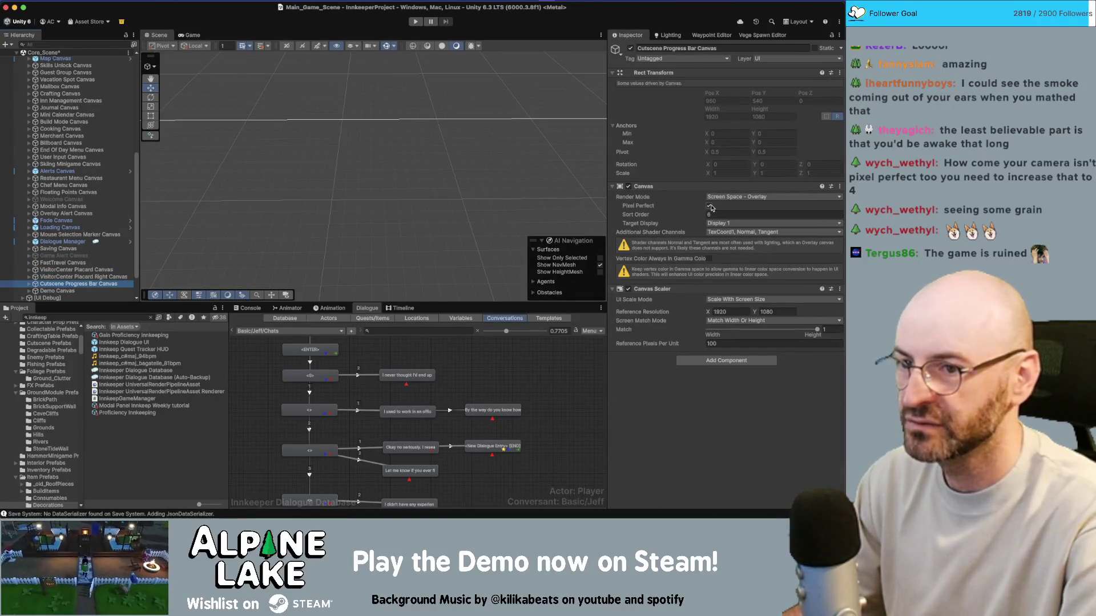
click(95, 262)
key(Down)
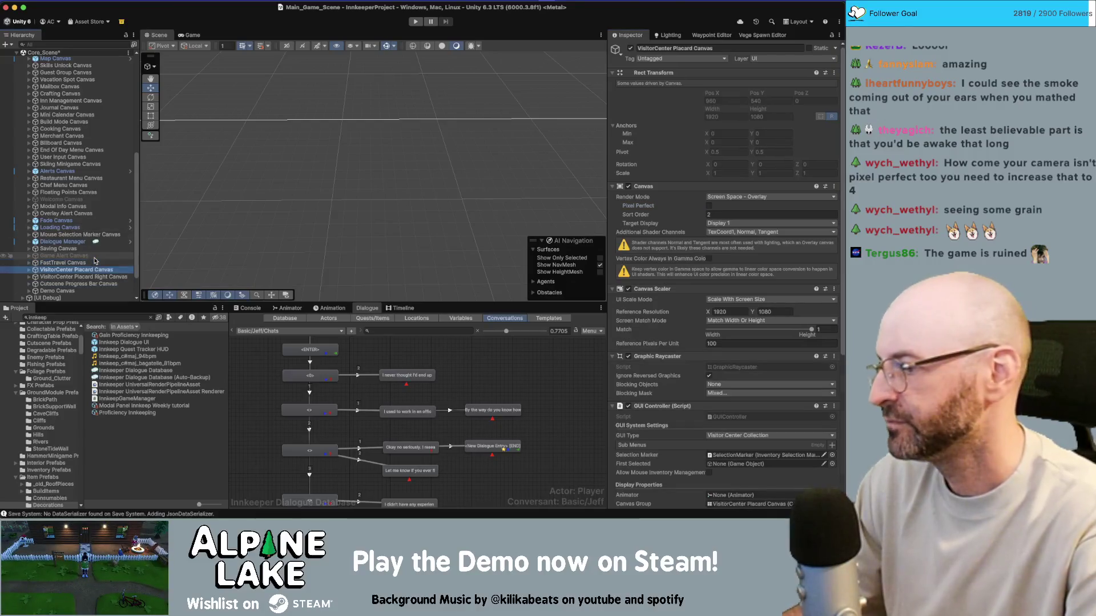
key(Down)
key(Down)
key(Down)
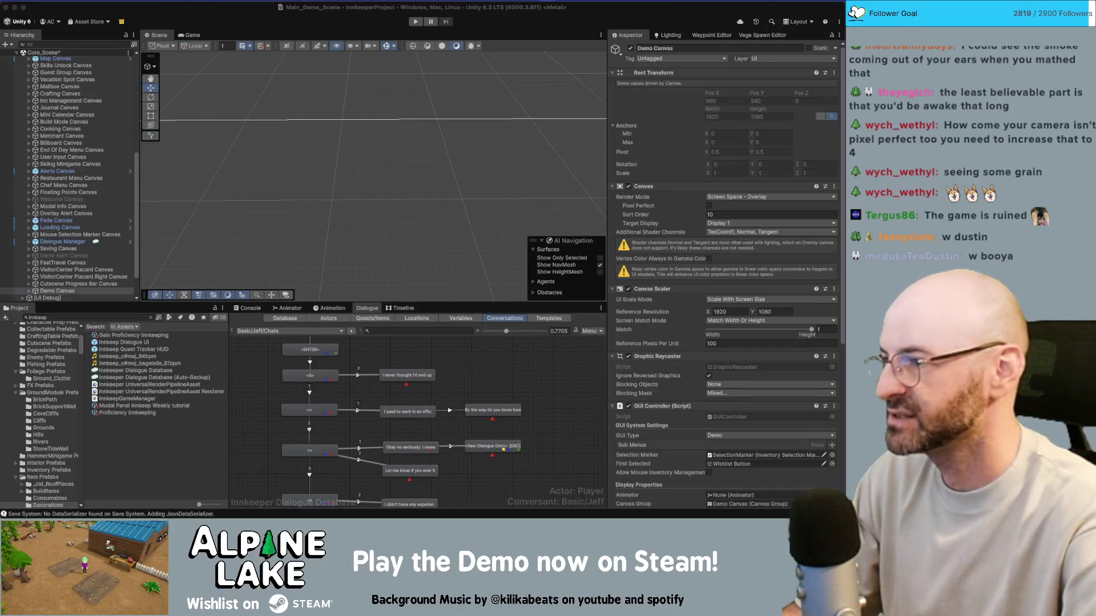
drag(262, 157, 242, 139)
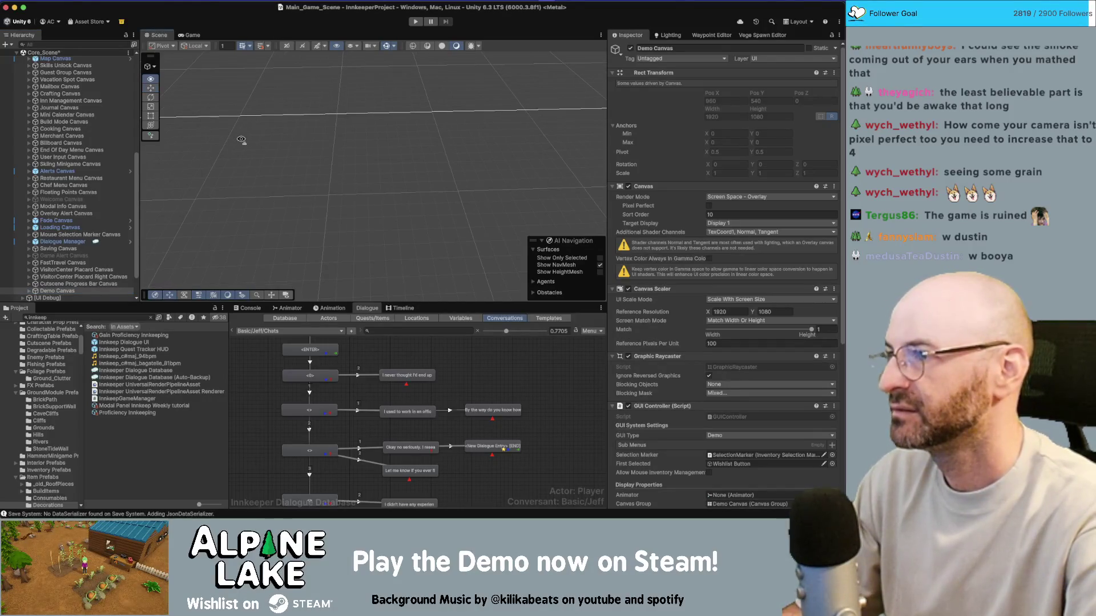
scroll(63, 240, up, 3)
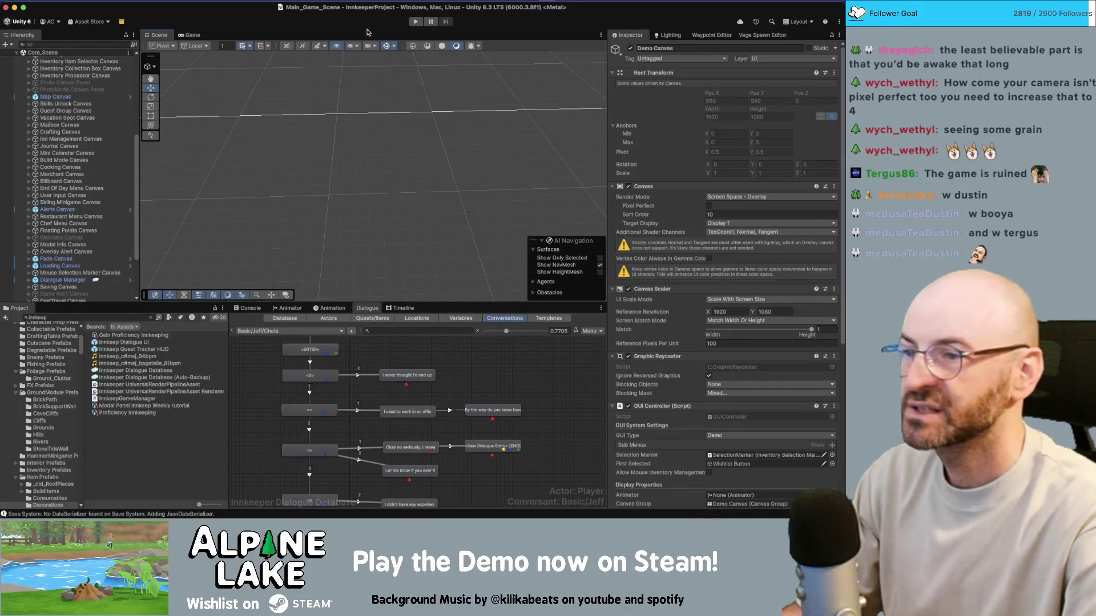
key(super+Tab)
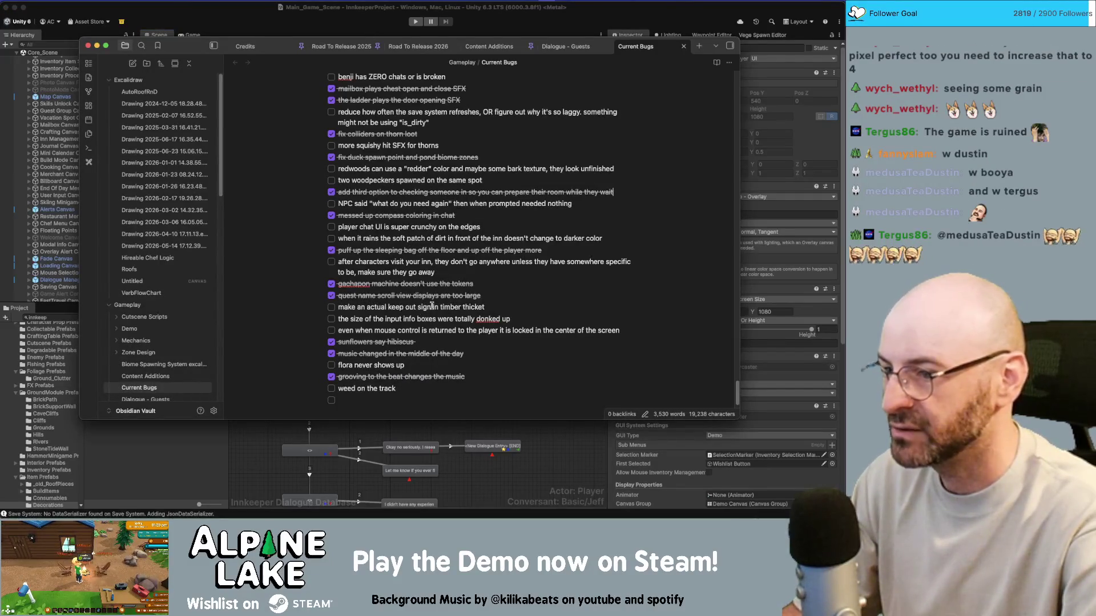
click(67, 345)
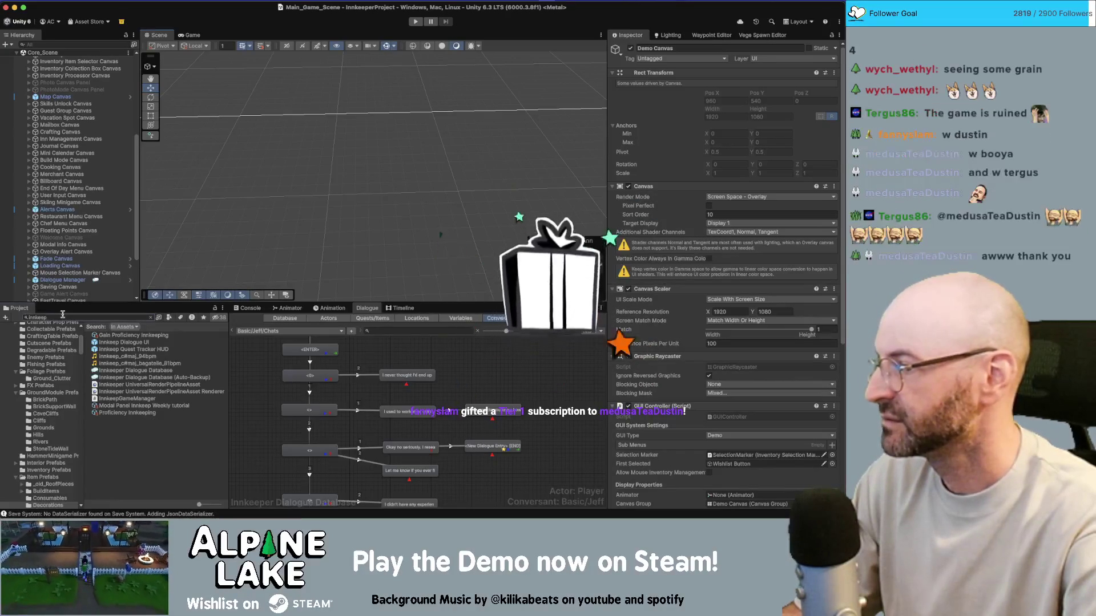
Search for 'timber thicket scene', load Timber_Thicket_Scene into the Hierarchy and frame its fence sign
click(63, 315)
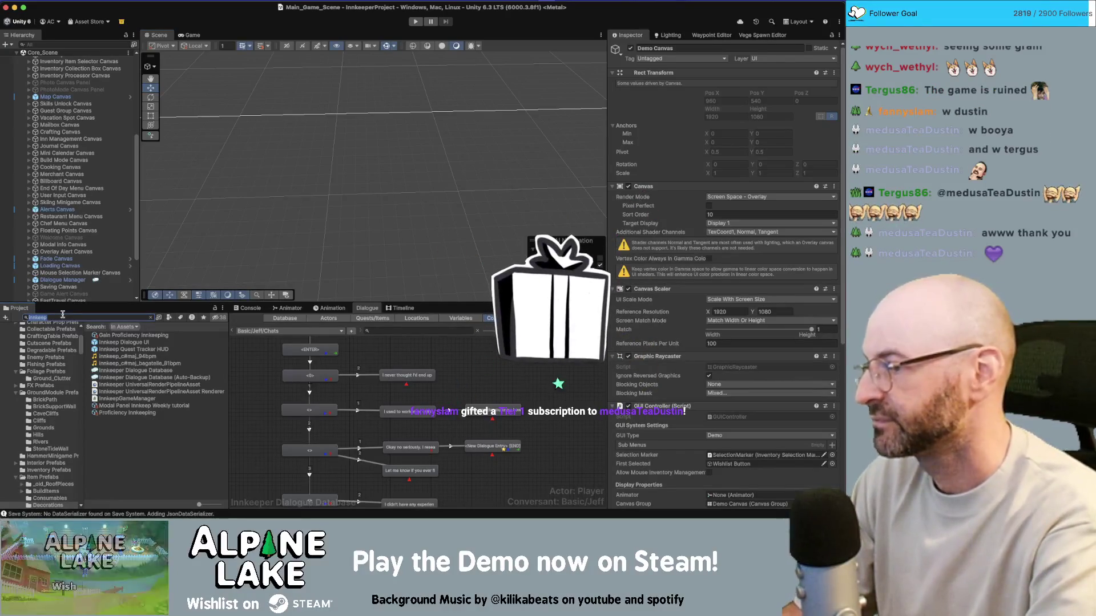
text(timber t)
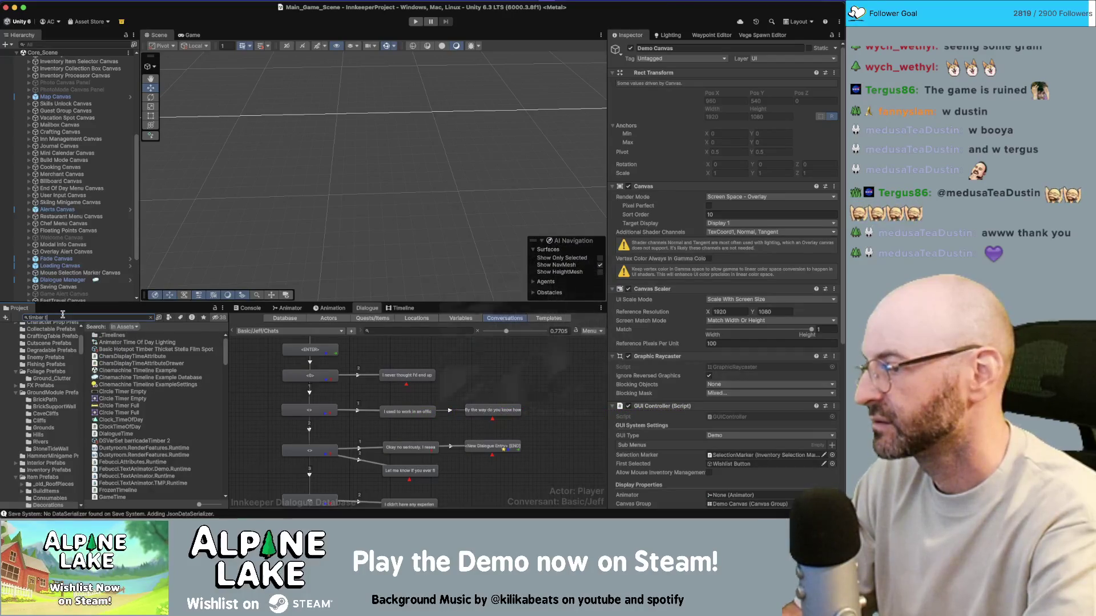
text(hicket scene)
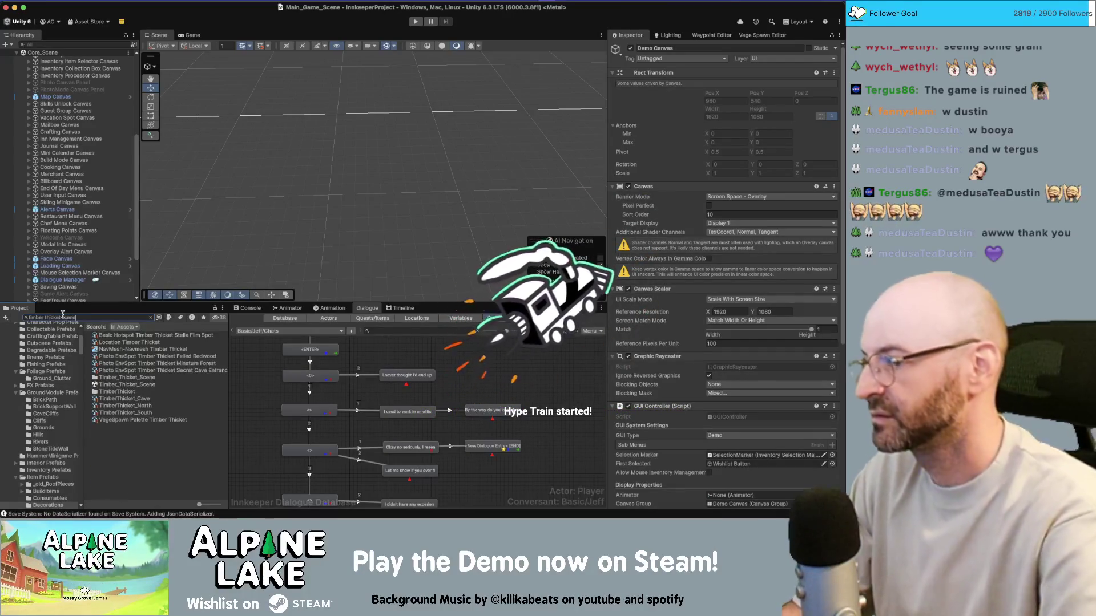
drag(112, 344, 85, 294)
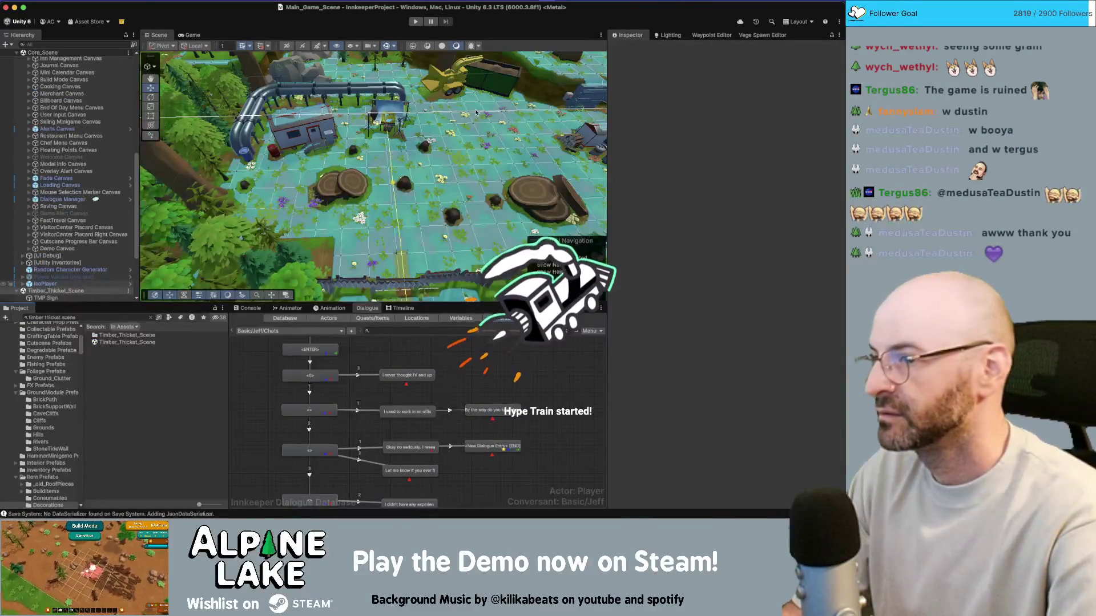
key(f)
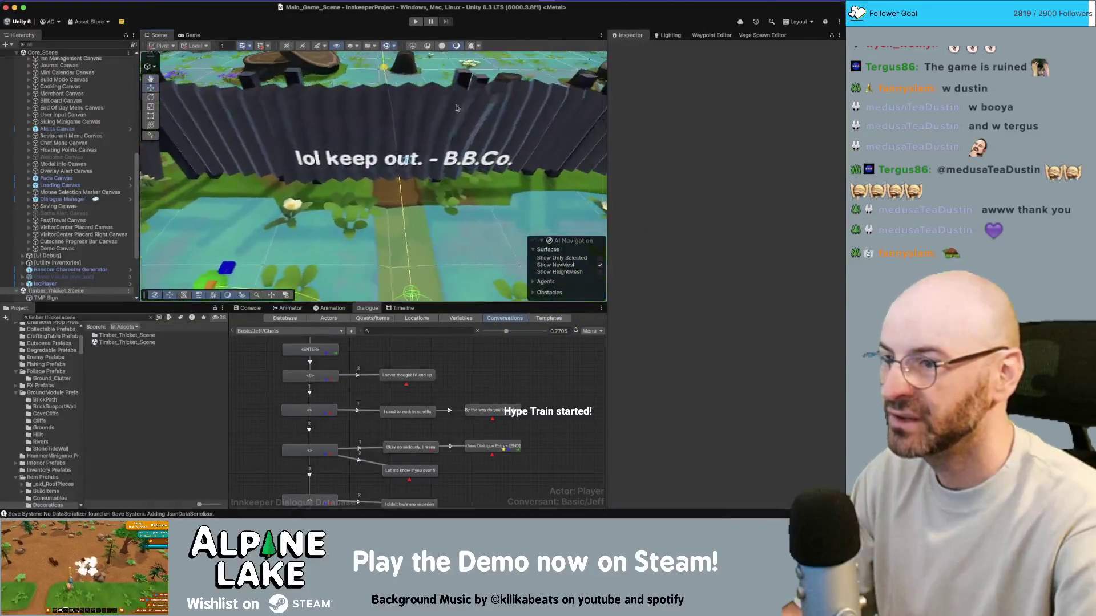
Delete 'lol' from the fence sign's TextMeshPro text so it reads 'keep out. - B.B.Co.'
click(430, 162)
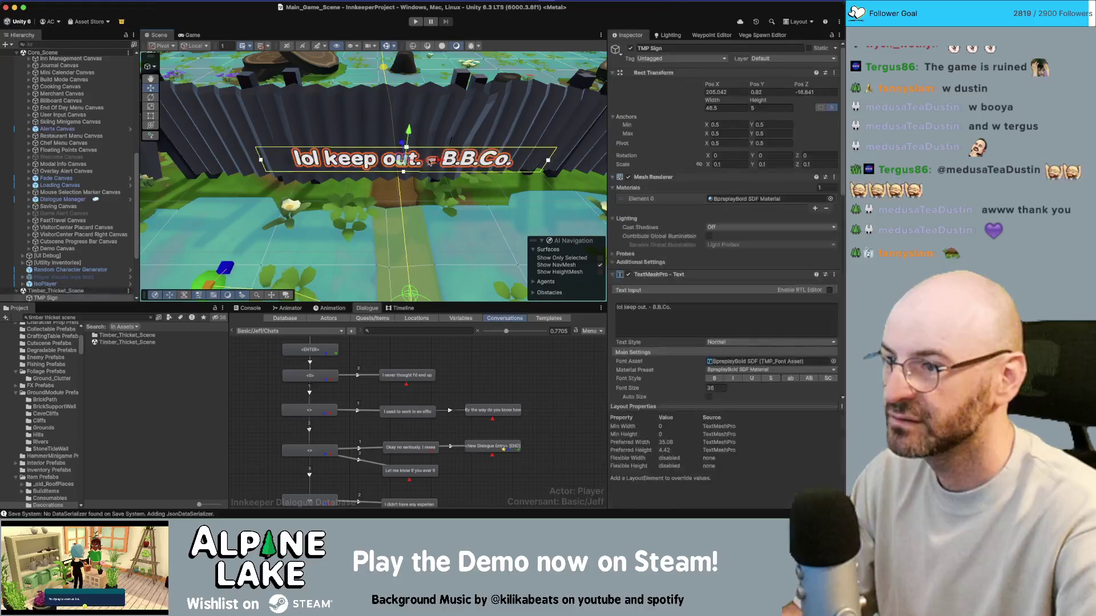
click(625, 307)
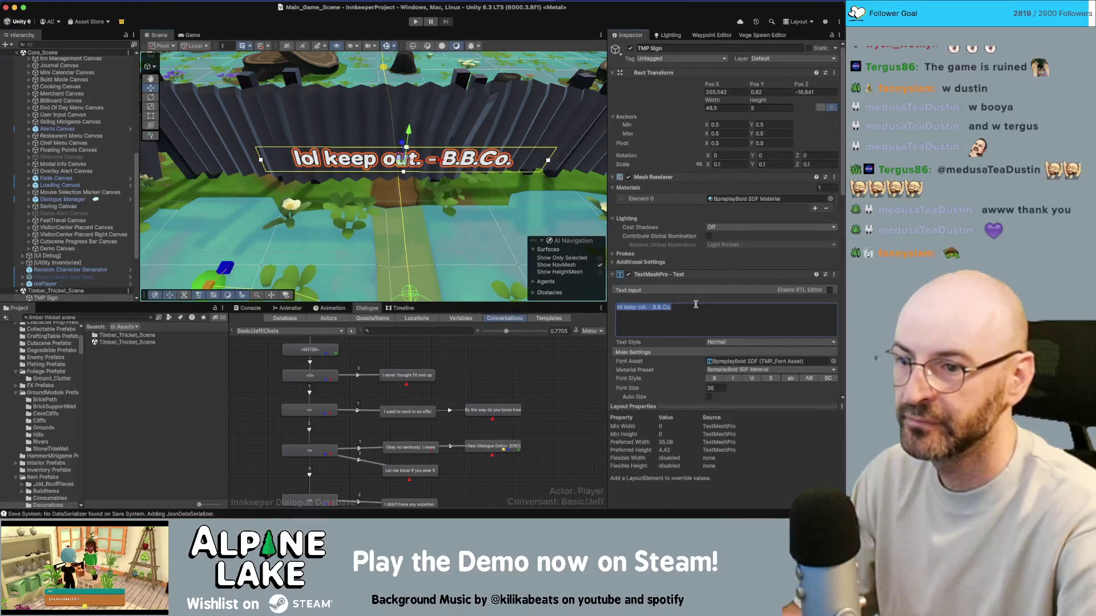
key(BackSpace)
key(BackSpace)
key(BackSpace)
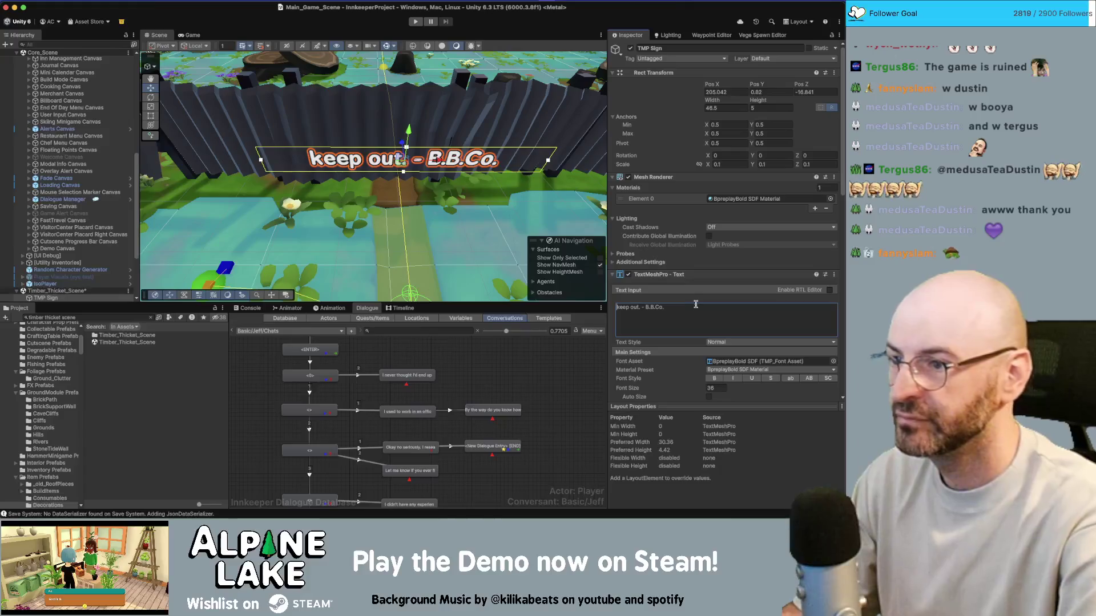
drag(371, 143, 370, 188)
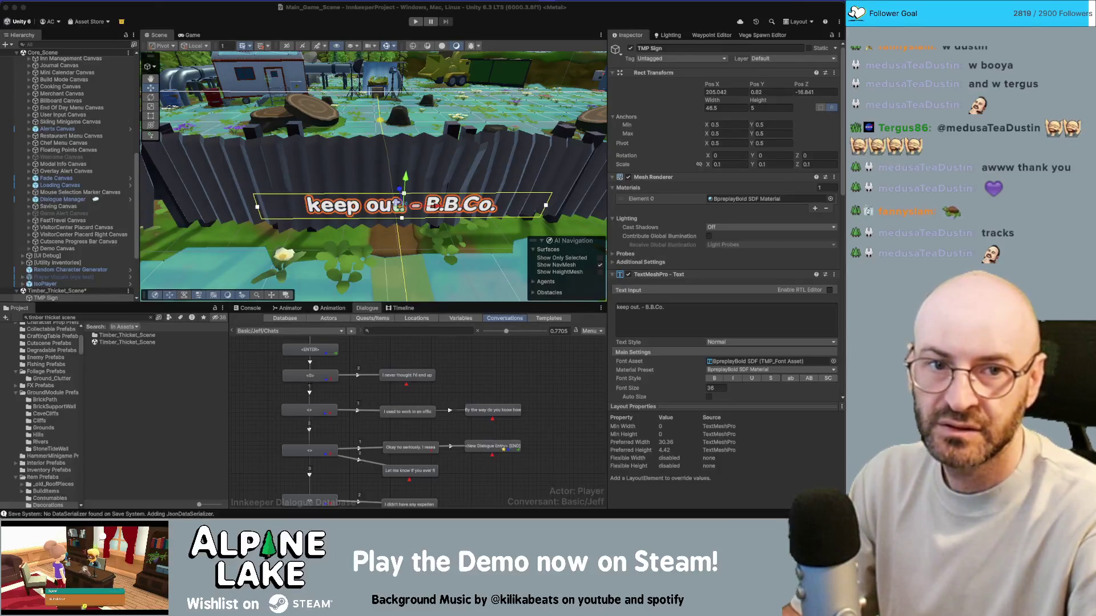
key(super+Tab)
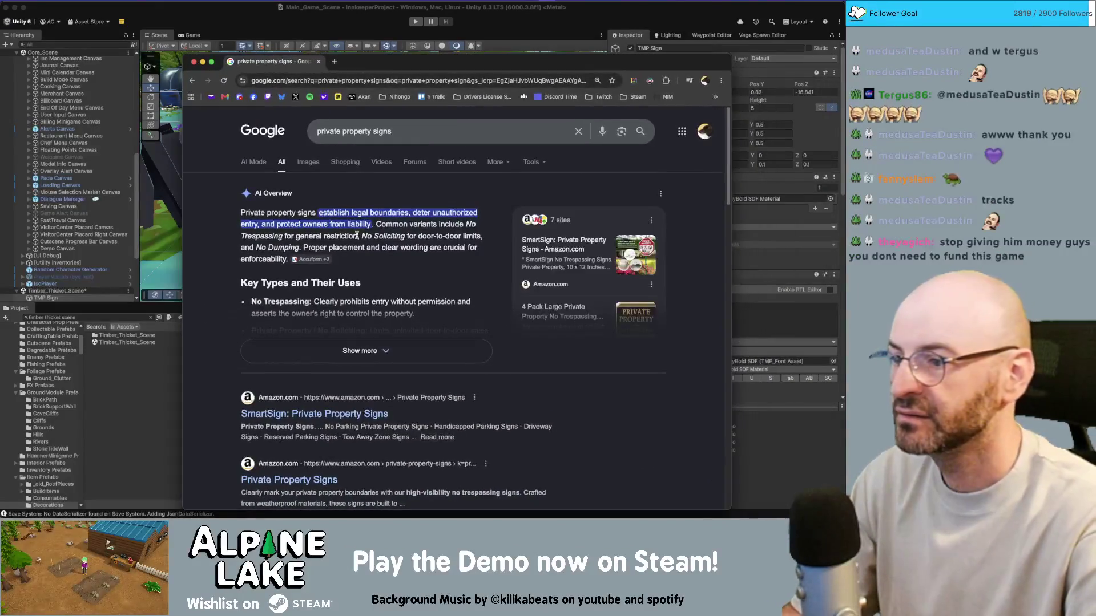
Look through Google Images results for private property signs, then return to the Unity editor
click(307, 164)
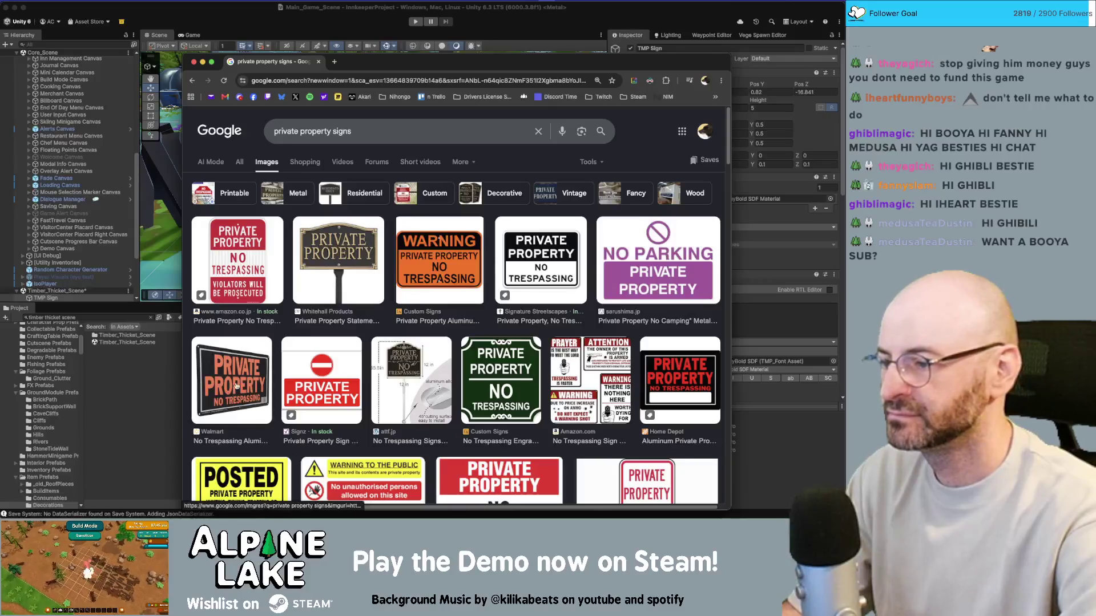
click(227, 11)
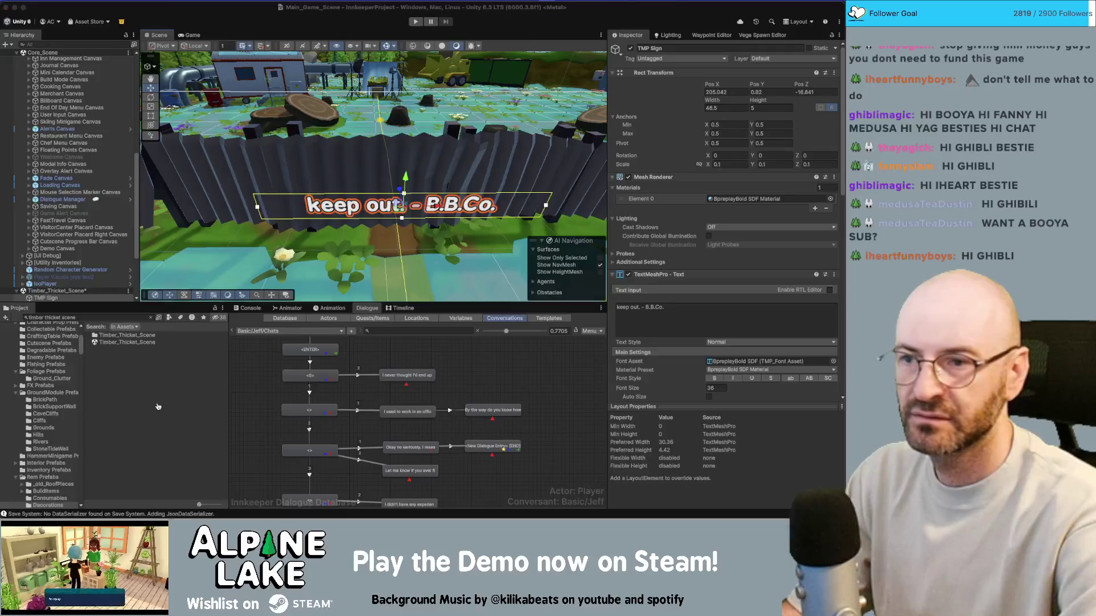
Switch to Maya's Furniture_v34.mb scene and open the File Open dialog
key(super+Tab)
scroll(386, 218, down, 5)
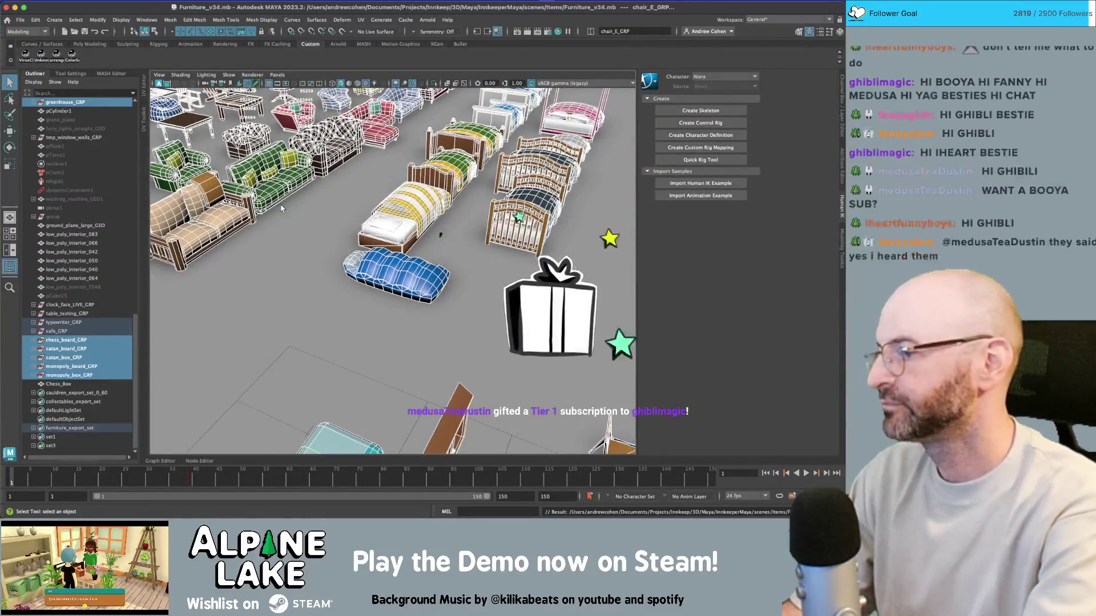
key(super+o)
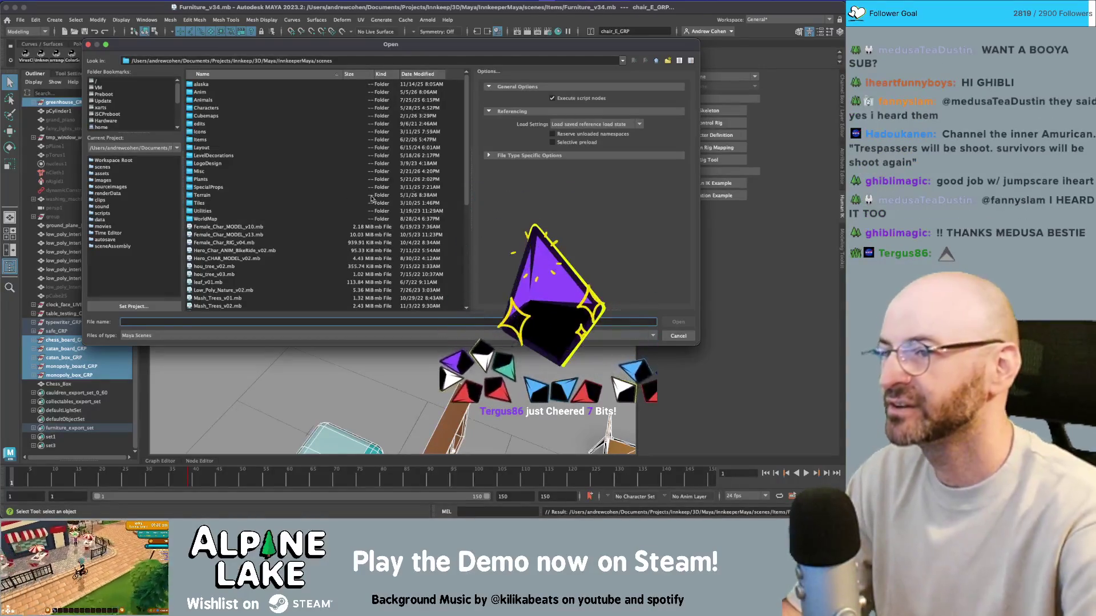
Open ThicketExteriorDecorations_v05.mb from the LevelDecorations folder
click(470, 178)
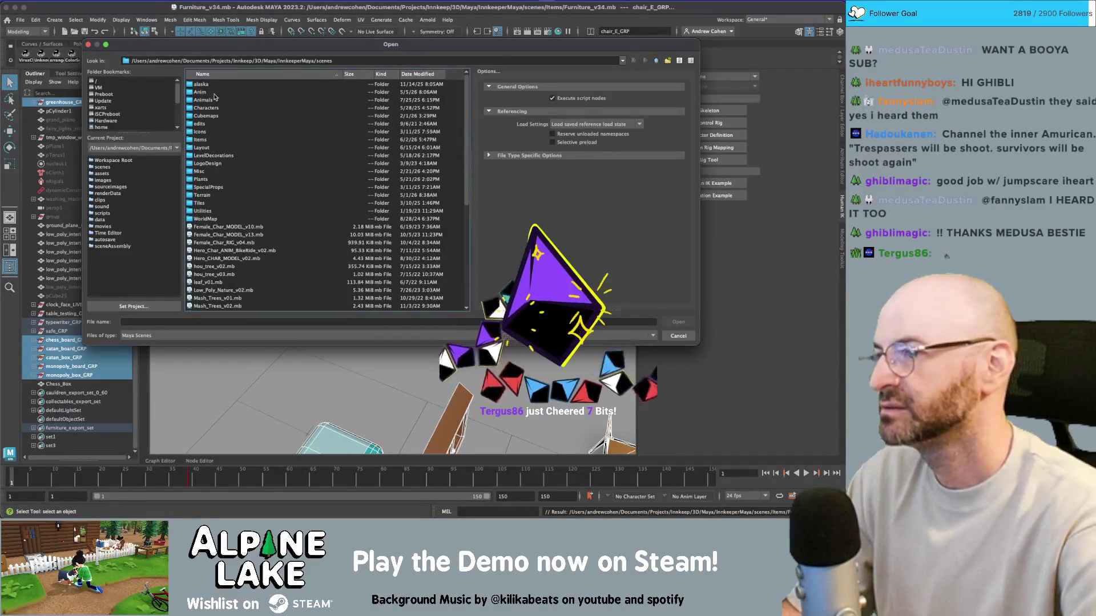
double_click(215, 156)
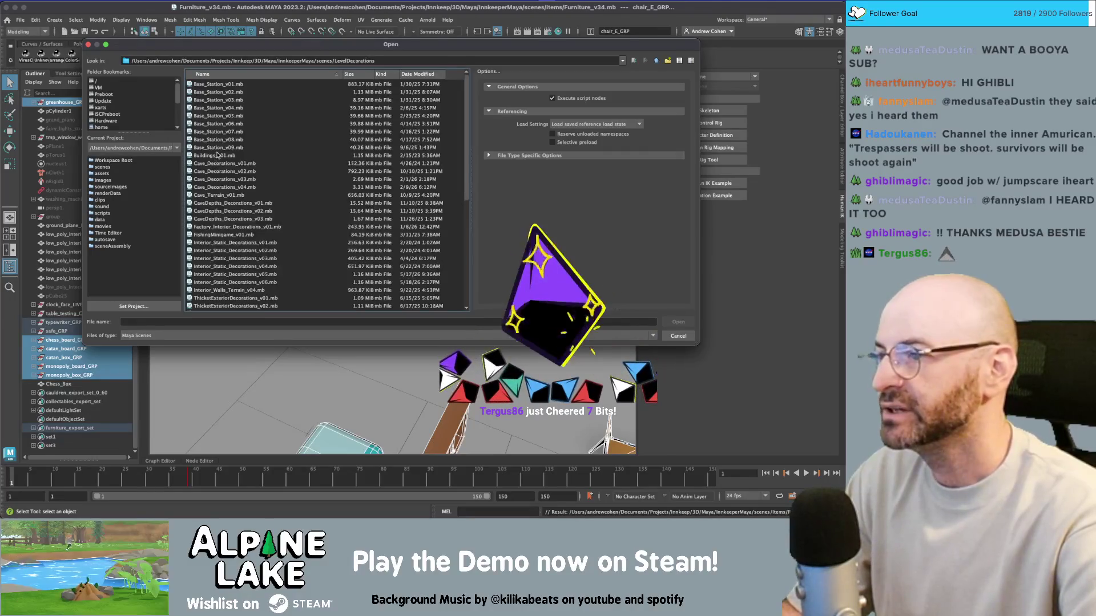
scroll(223, 165, down, 8)
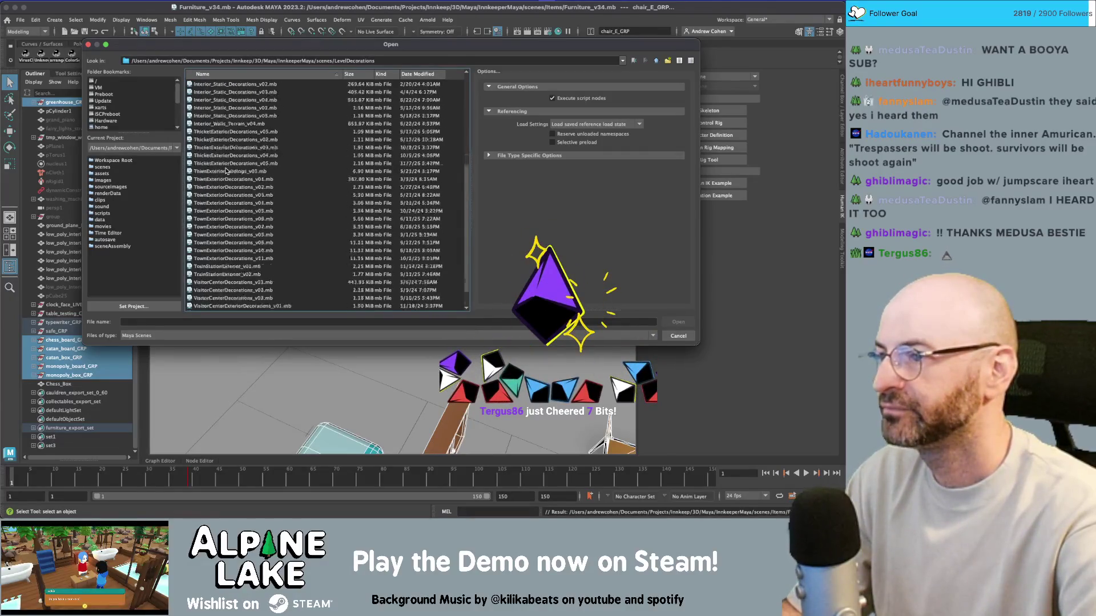
double_click(230, 140)
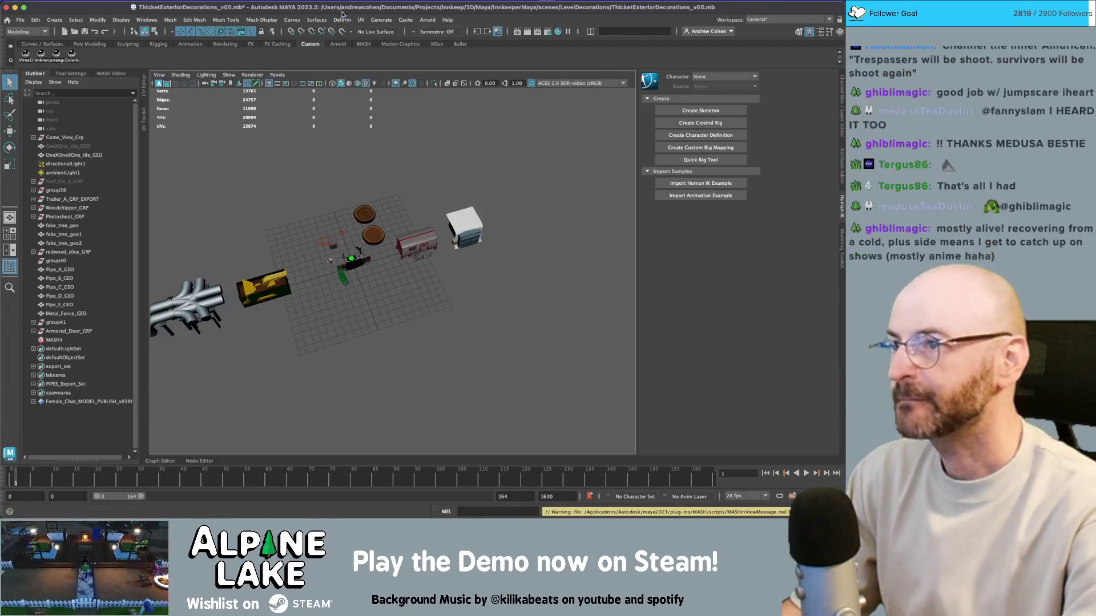
Tumble and zoom around the armored door, log slices and photoshoot backdrop in the viewport
drag(497, 234, 571, 274)
scroll(597, 293, up, 8)
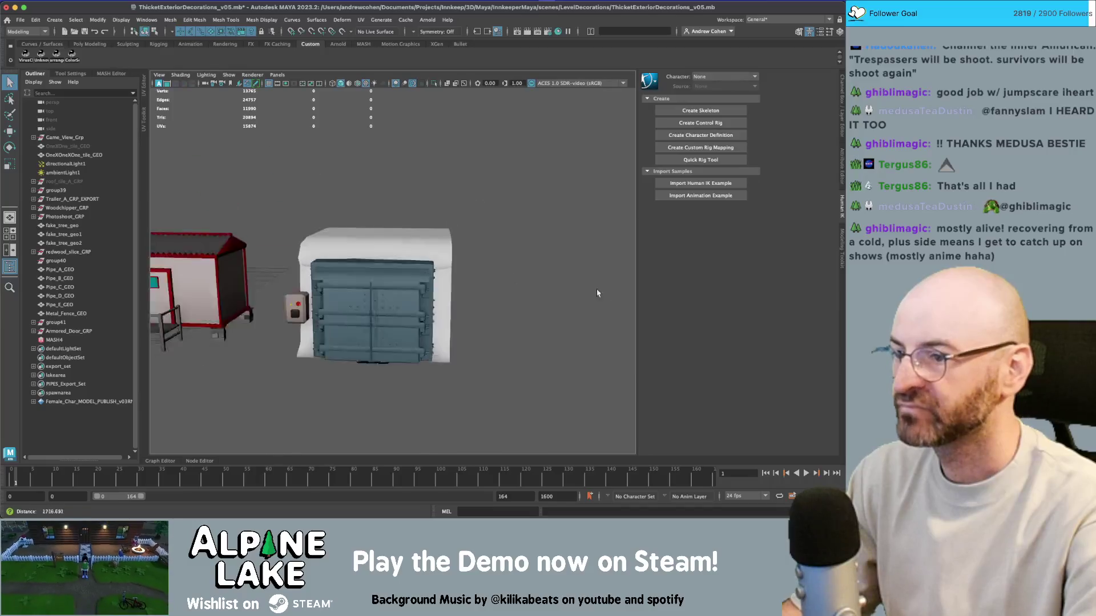
drag(450, 271, 416, 262)
scroll(411, 261, down, 6)
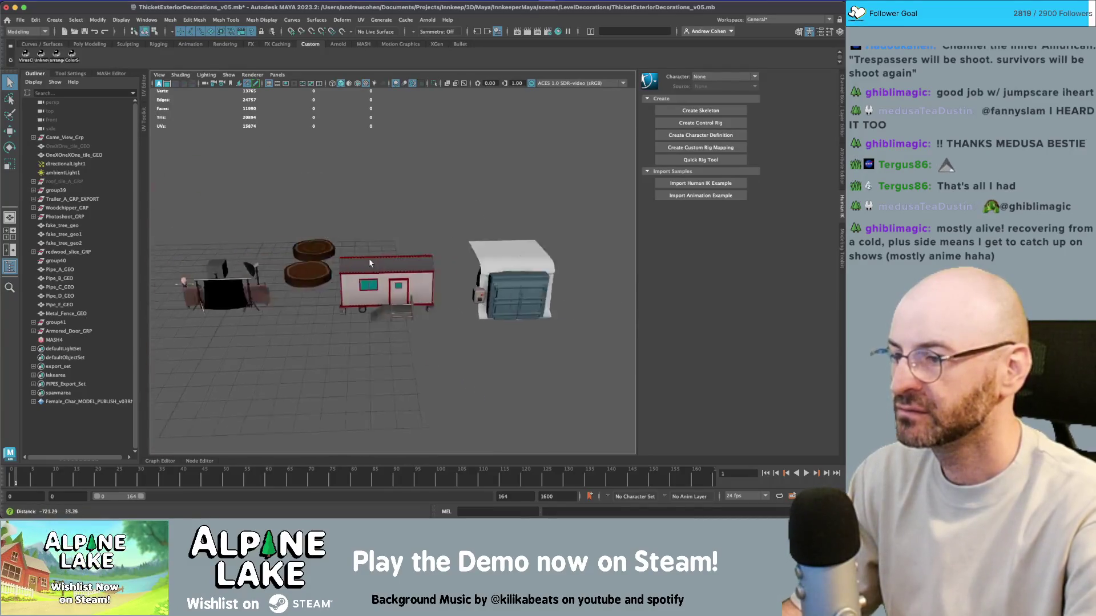
scroll(407, 259, up, 10)
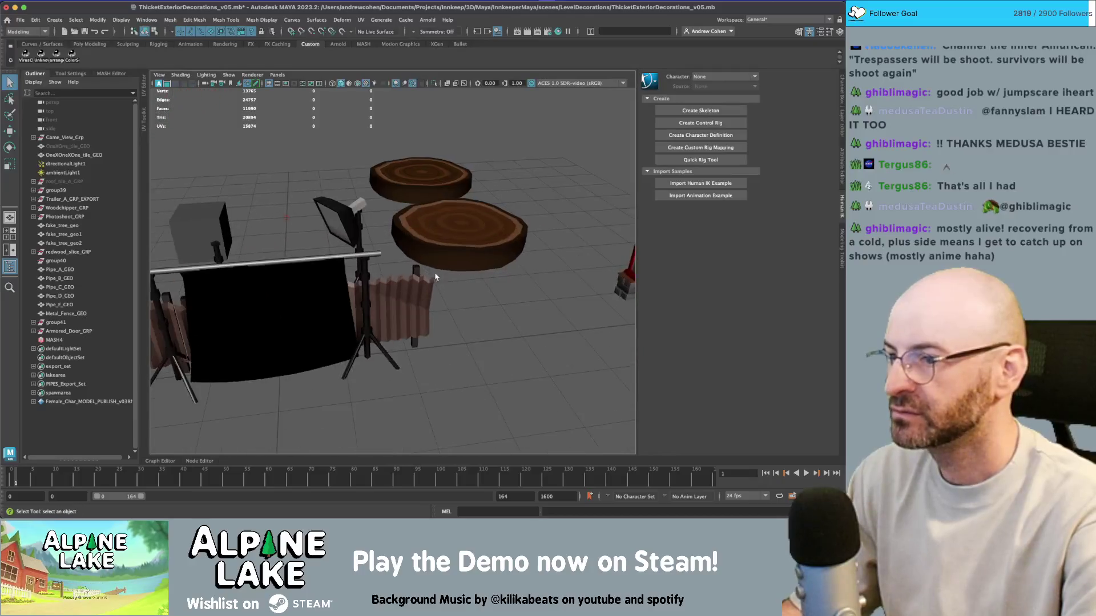
drag(435, 277, 423, 258)
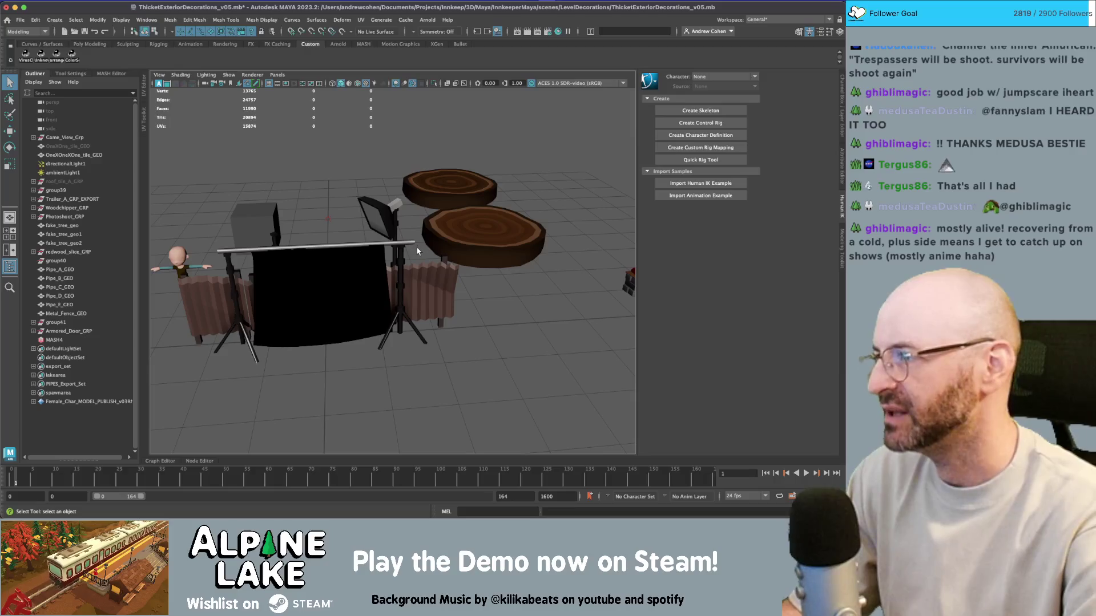
Compare the Maya props with Unity's keep-out sign, ending back in Unity
key(super+Tab)
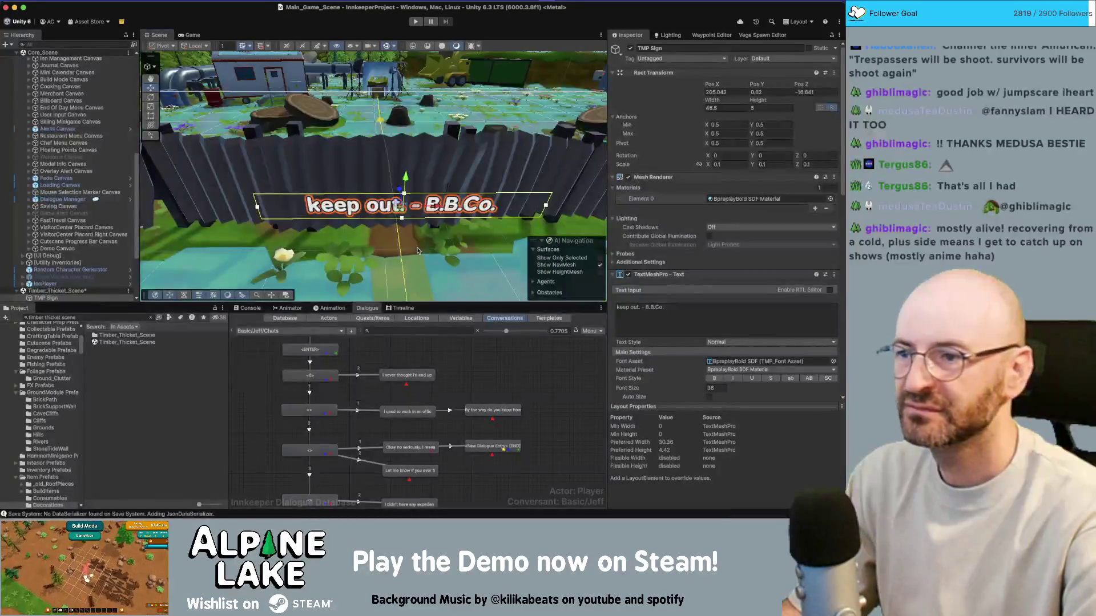
key(super+Tab)
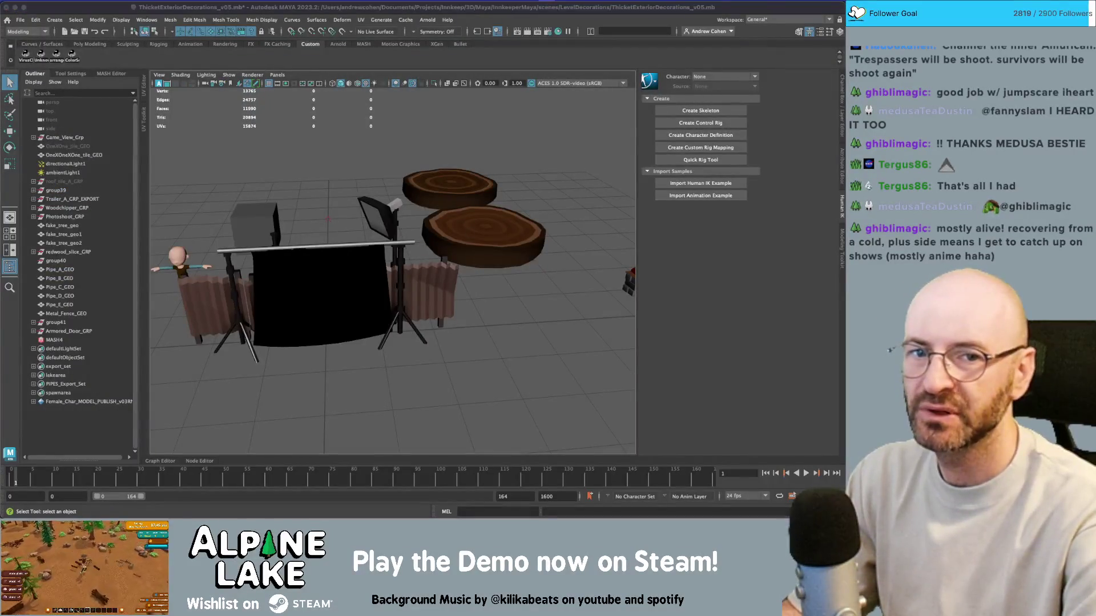
key(super+Tab)
key(super+Tab)
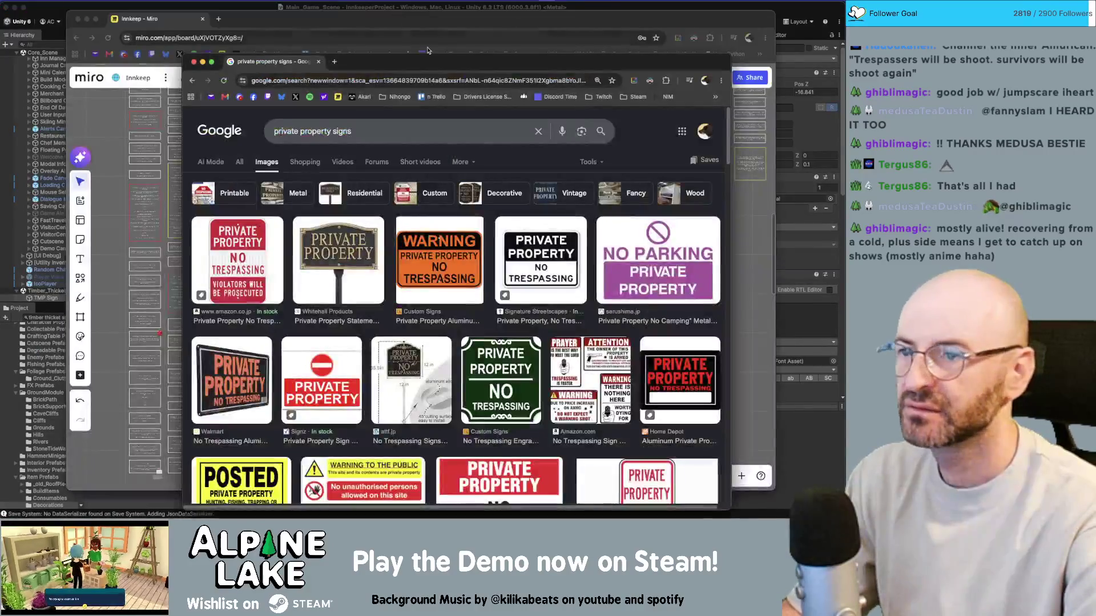
Scroll through Google Images private property sign results, such as 'Restricted Area – Private Property Keep Out'
click(382, 129)
click(632, 125)
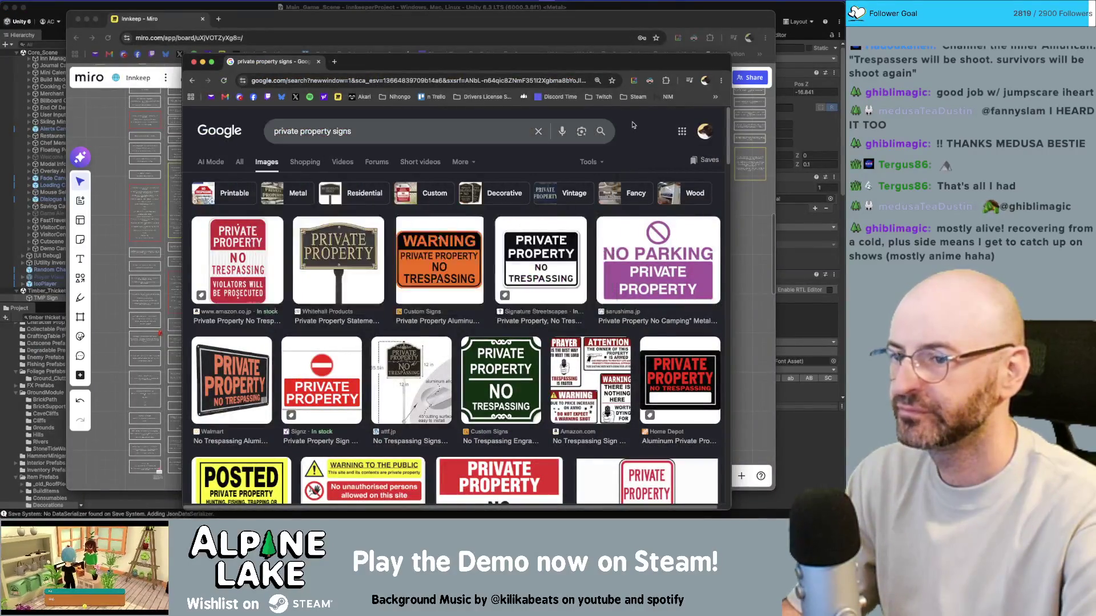
scroll(573, 182, down, 2)
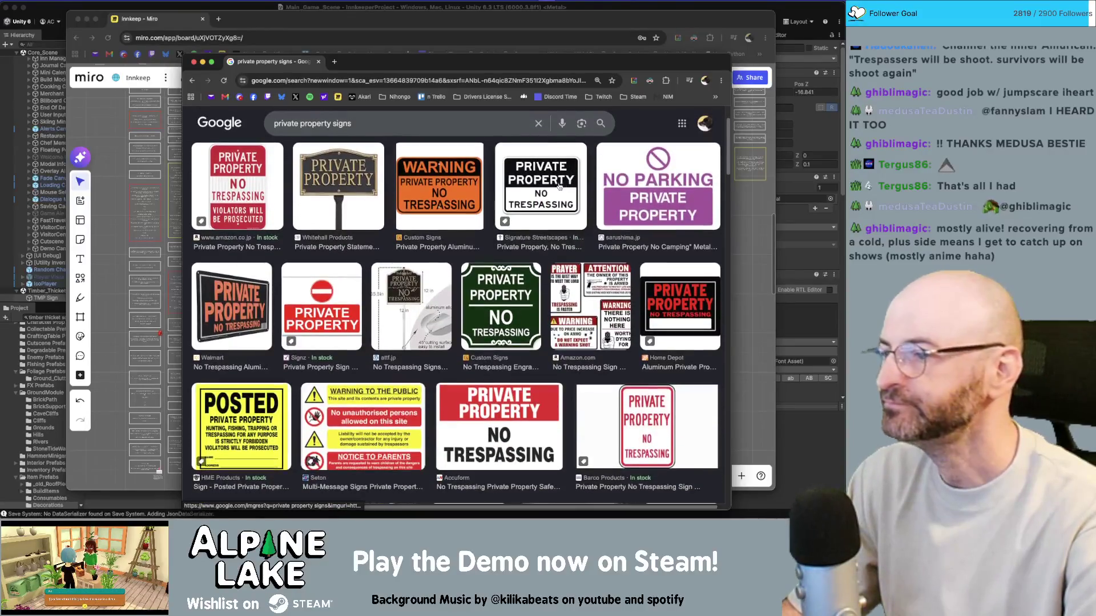
scroll(527, 293, down, 1)
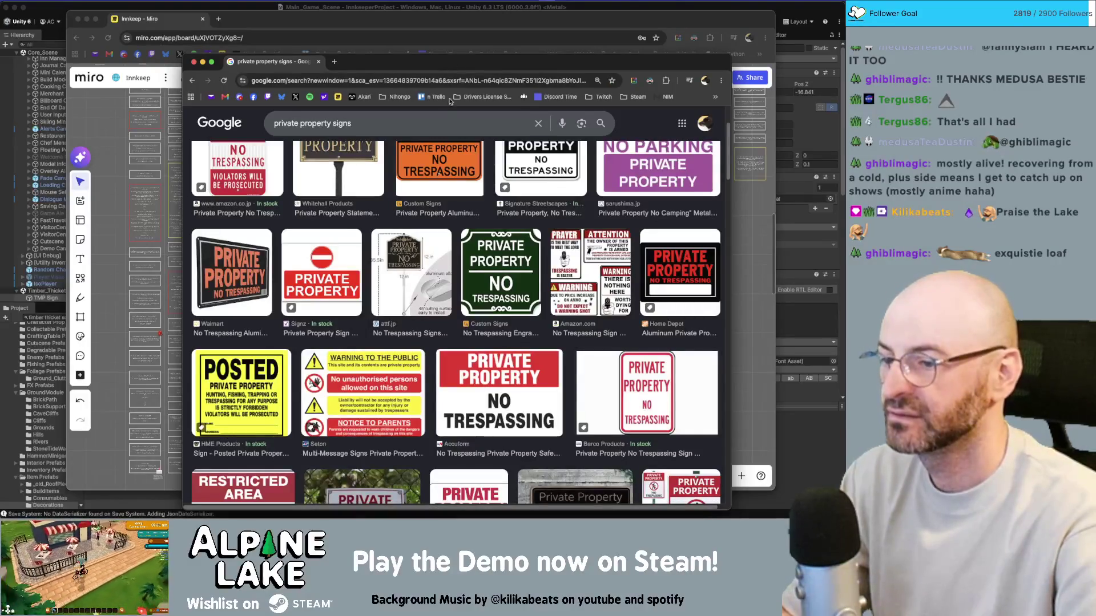
scroll(432, 274, down, 3)
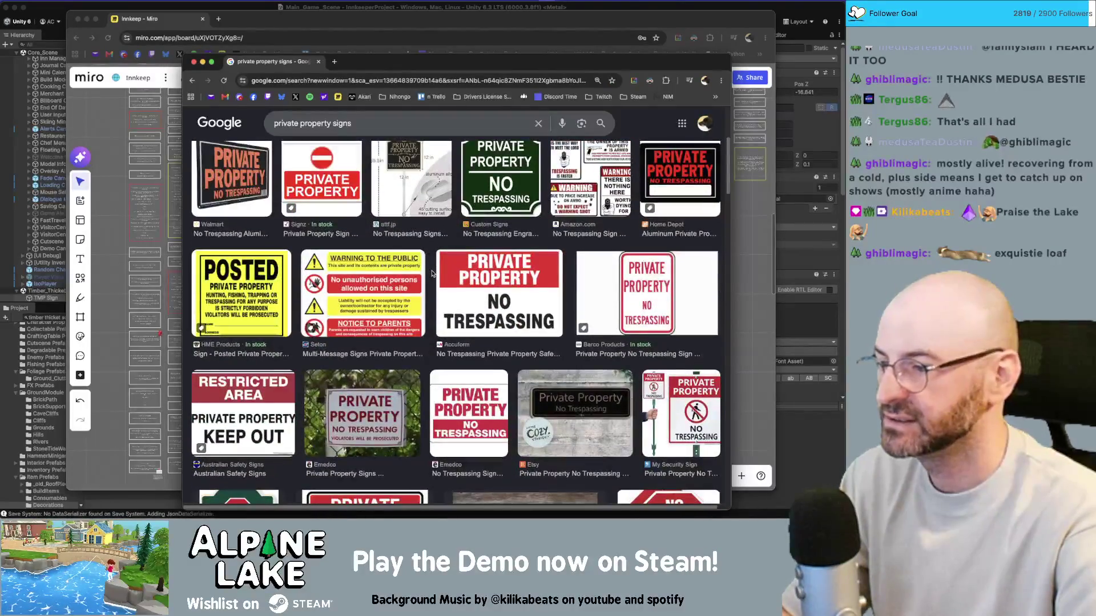
scroll(432, 274, down, 1)
scroll(432, 272, down, 2)
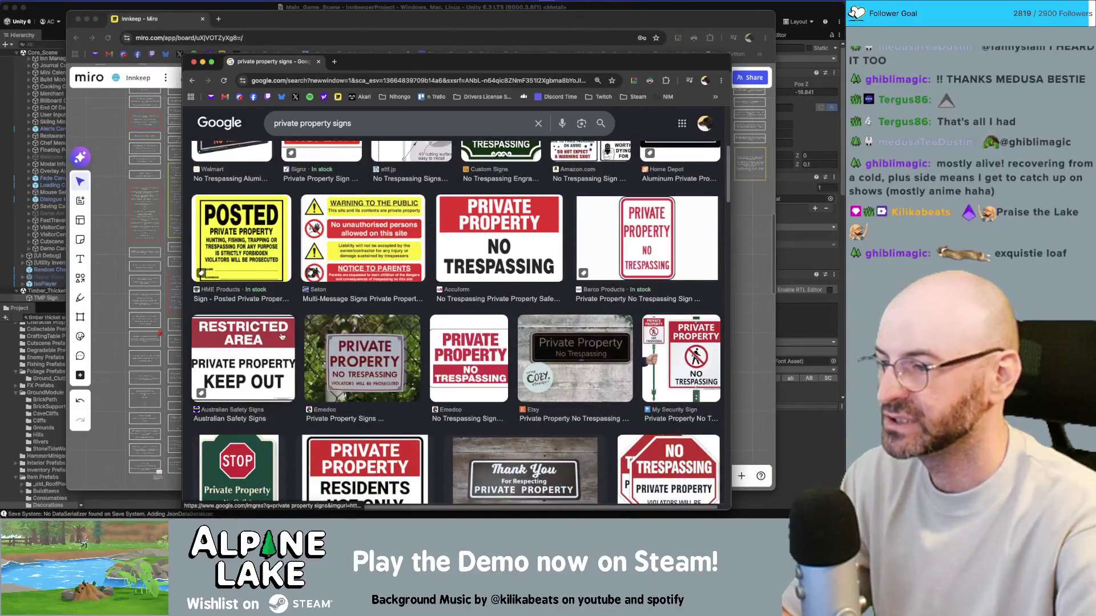
scroll(350, 321, up, 6)
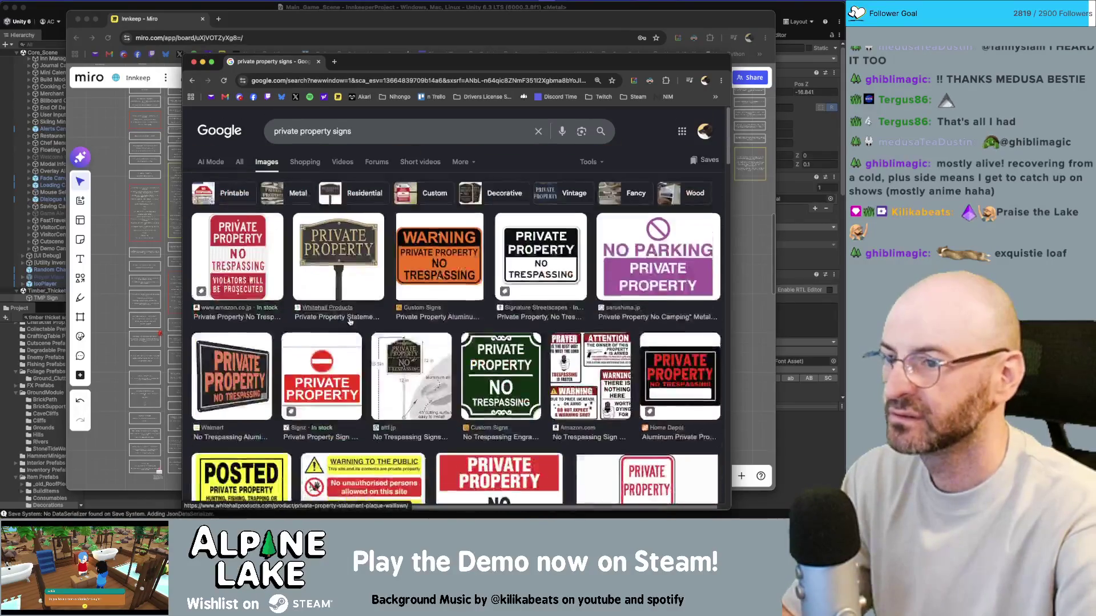
scroll(351, 321, down, 4)
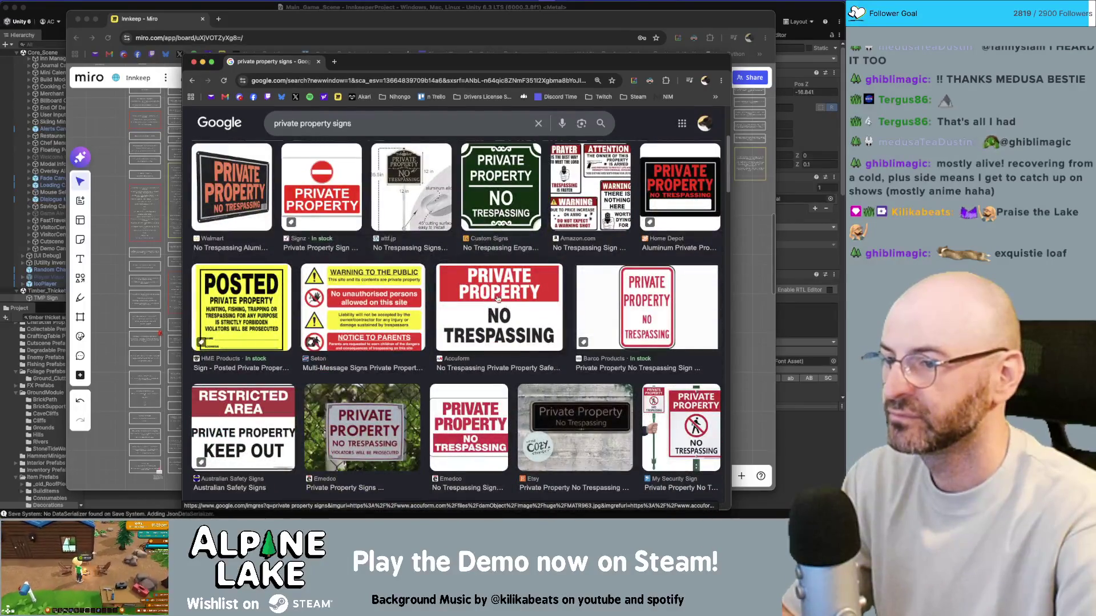
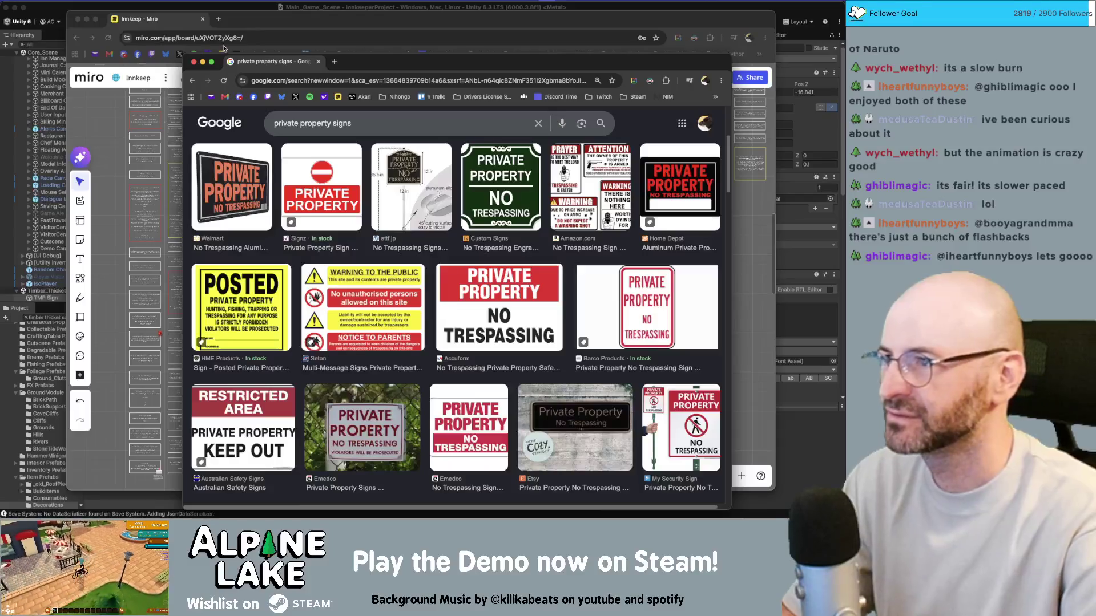
Move the private property sign image results aside and switch to the ThicketExteriorDecorations_v05 Maya scene
drag(386, 69, 659, 39)
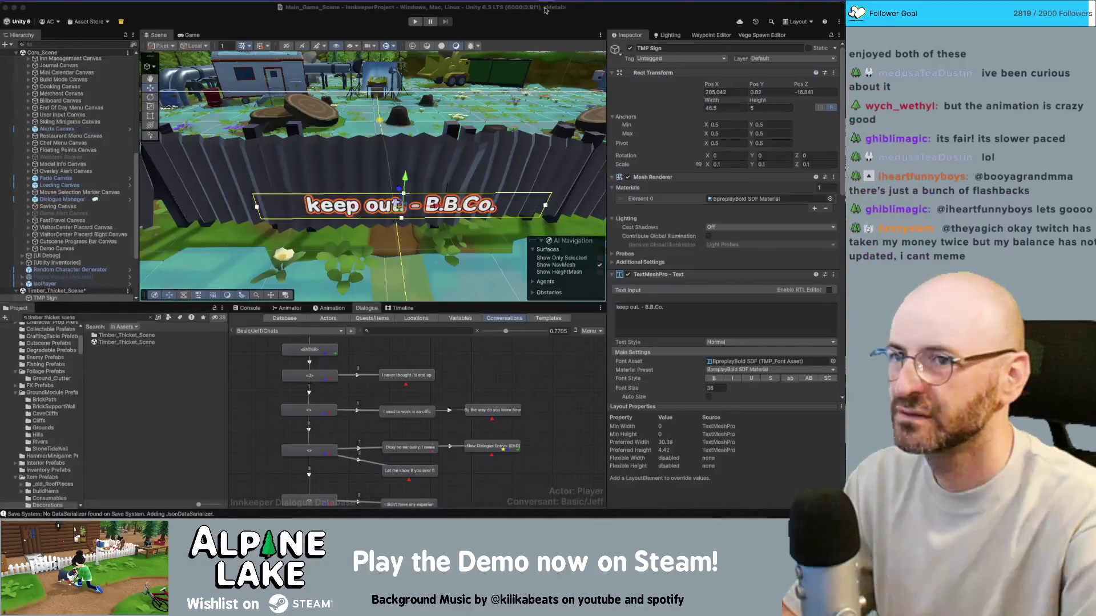
click(525, 11)
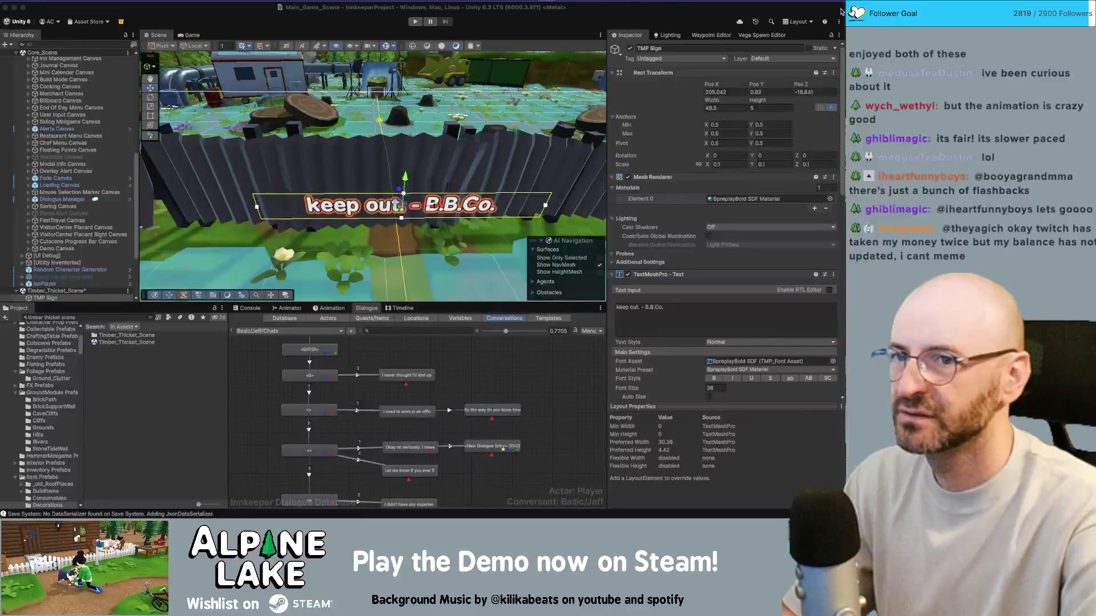
key(super+Tab)
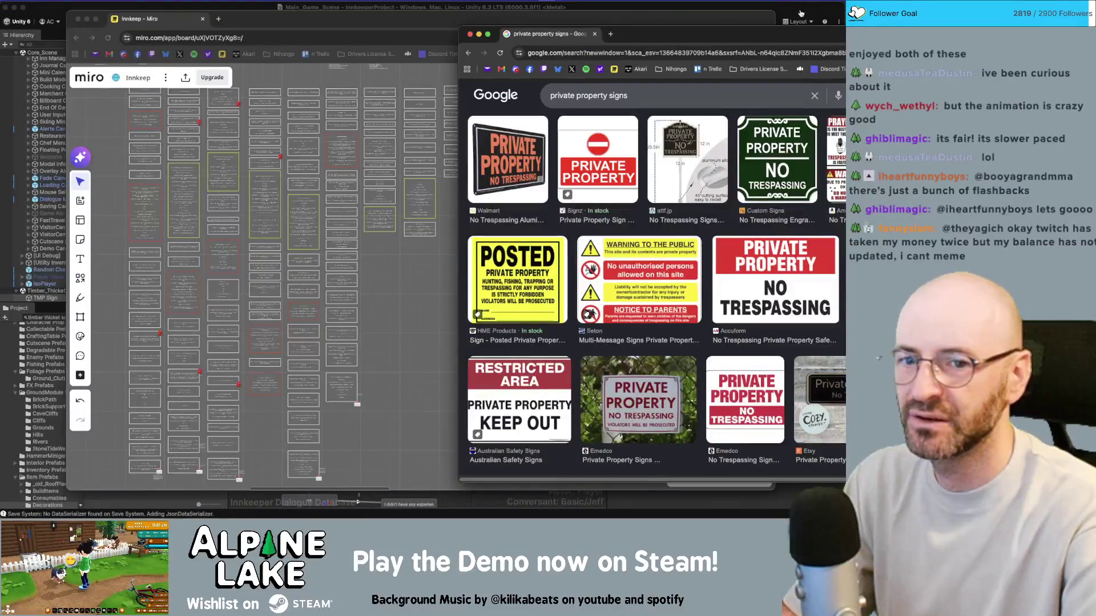
key(super+Tab)
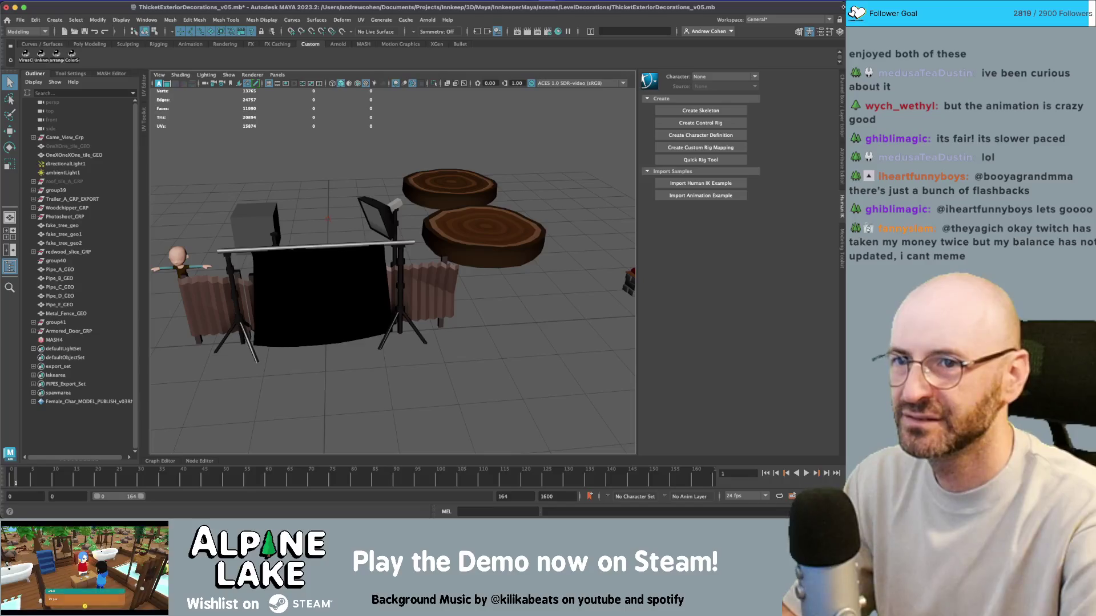
Narrow the Maya window beside the sign references and add a Poly Cube from the Poly Modeling shelf
drag(843, 6, 693, 3)
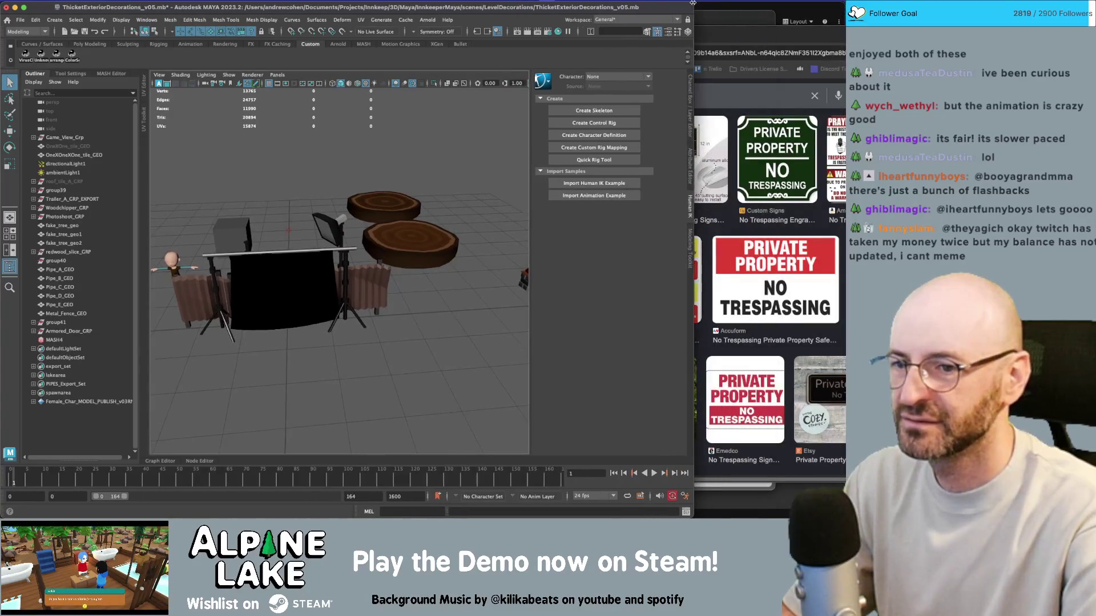
scroll(456, 233, down, 10)
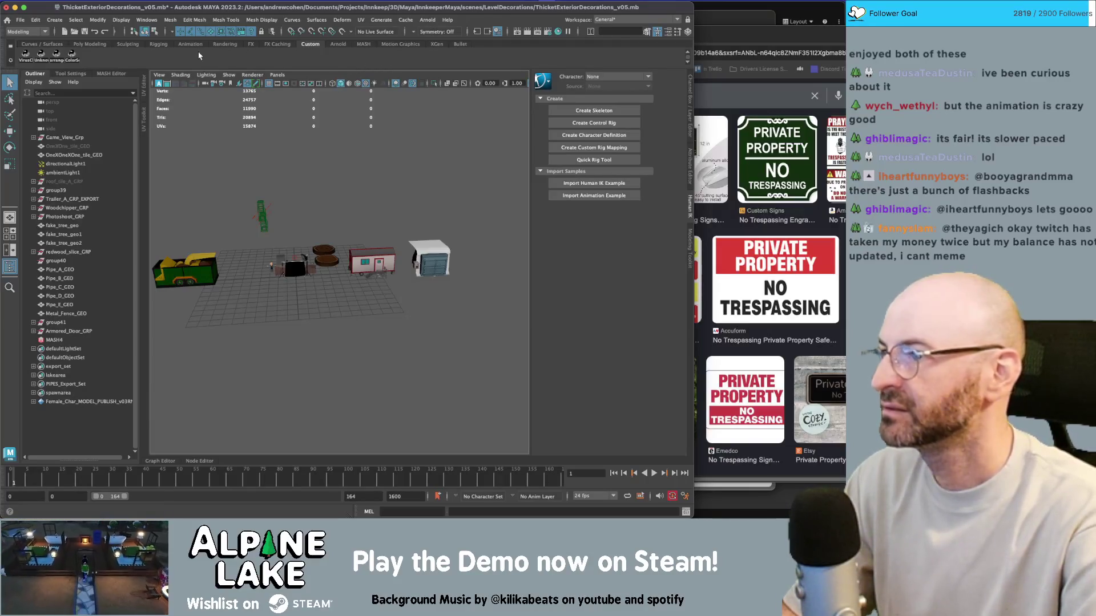
click(85, 45)
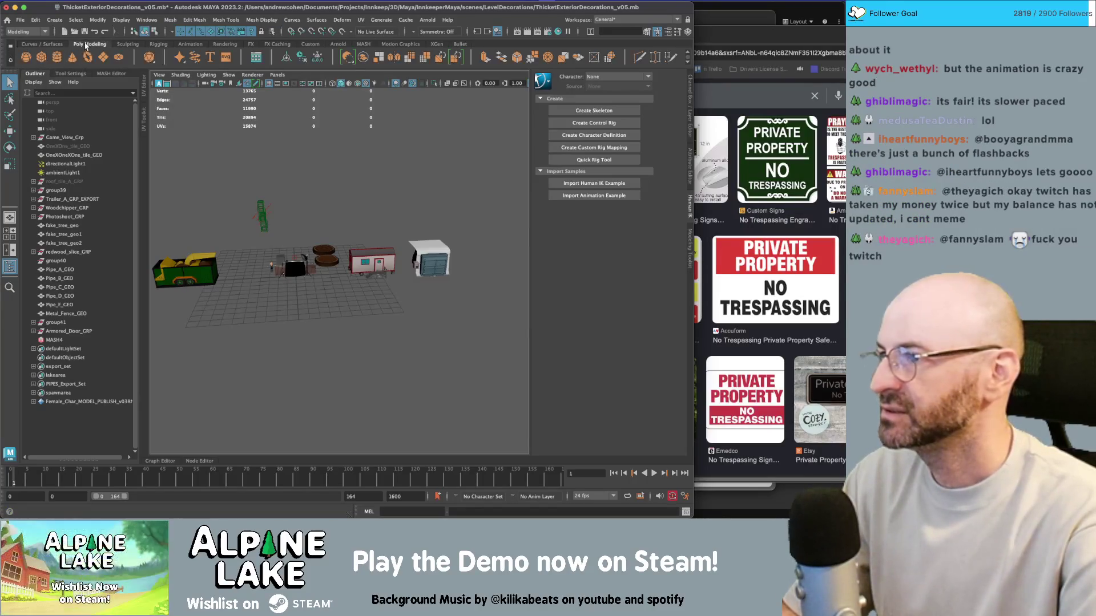
click(41, 57)
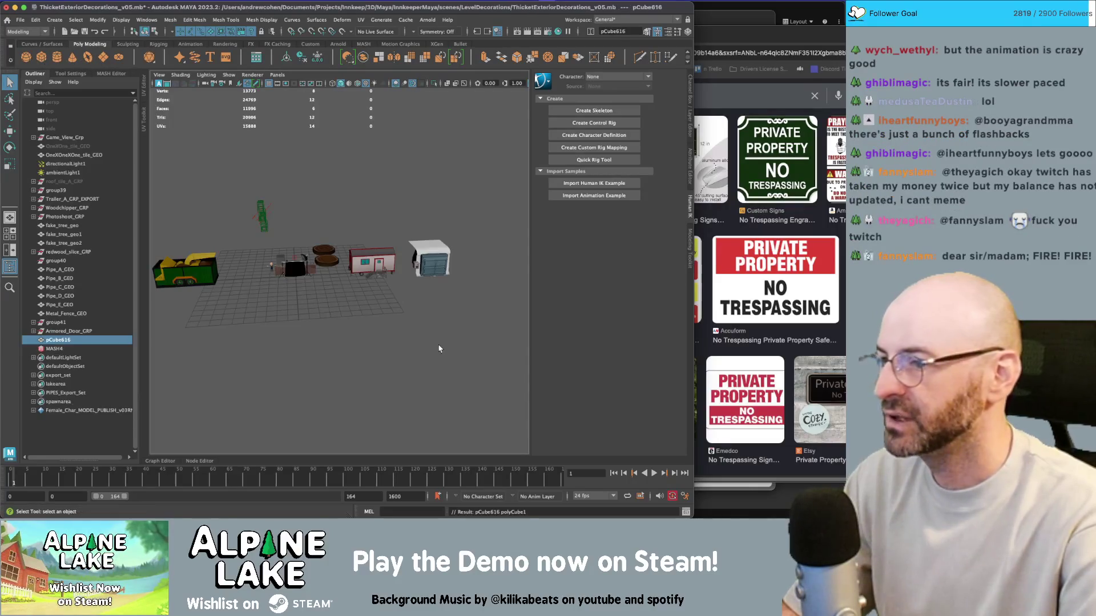
Reset the timeline to frame 0, select export_set in the Outliner and frame its objects
key(f)
mouse_move(349, 286)
mouse_down()
mouse_move(455, 259)
mouse_move(224, 260)
mouse_move(458, 265)
mouse_move(436, 262)
mouse_move(435, 293)
mouse_move(367, 294)
mouse_move(481, 269)
mouse_move(445, 268)
mouse_move(420, 251)
mouse_move(474, 287)
mouse_move(227, 259)
mouse_move(397, 258)
mouse_move(399, 272)
mouse_move(120, 465)
mouse_up()
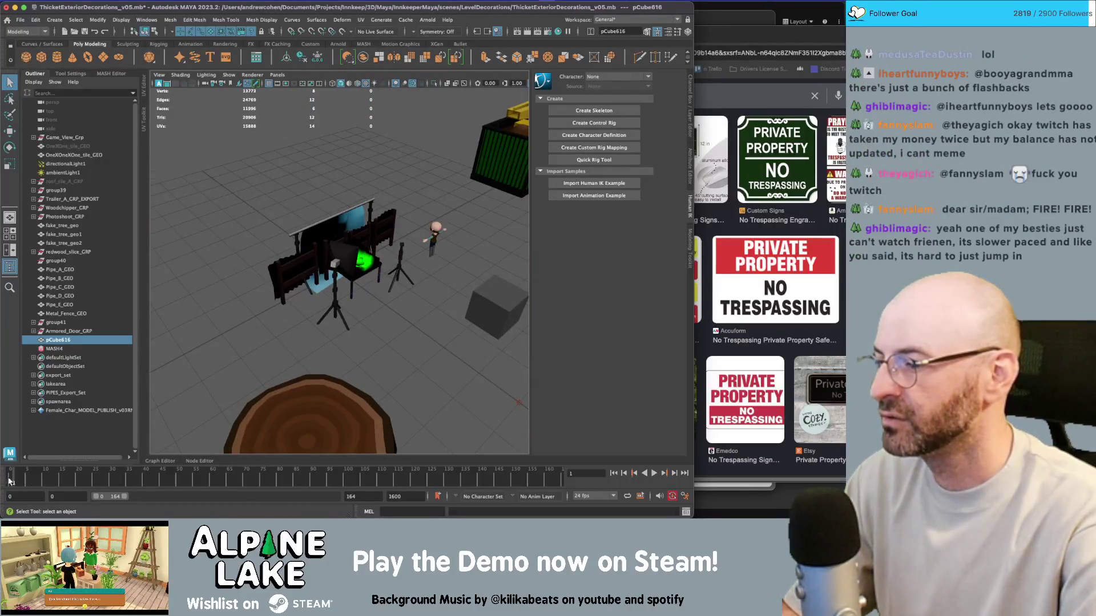
drag(33, 480, 11, 482)
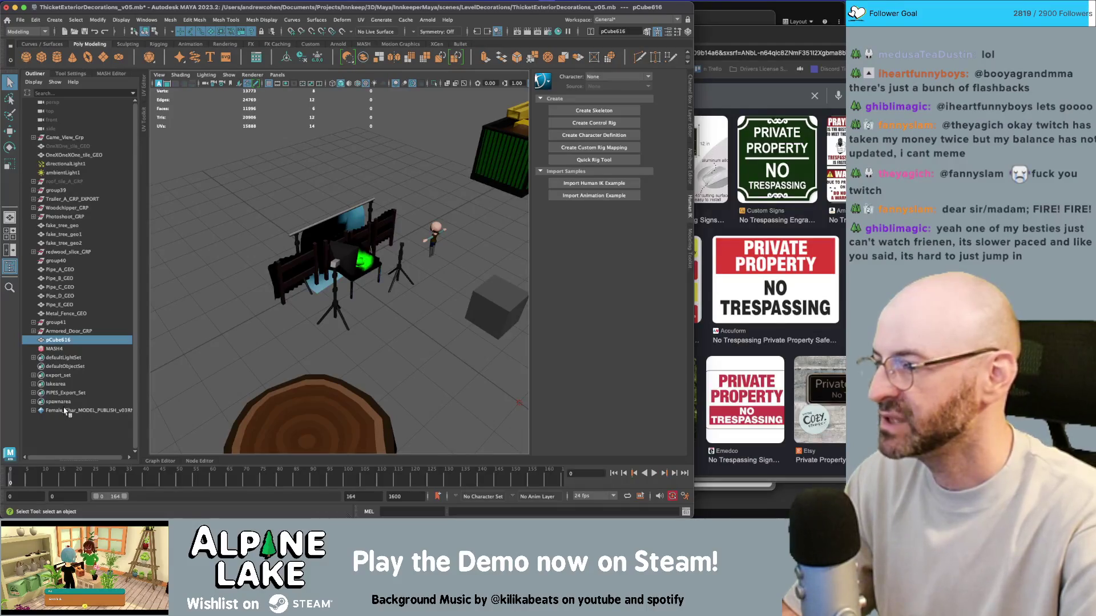
click(63, 376)
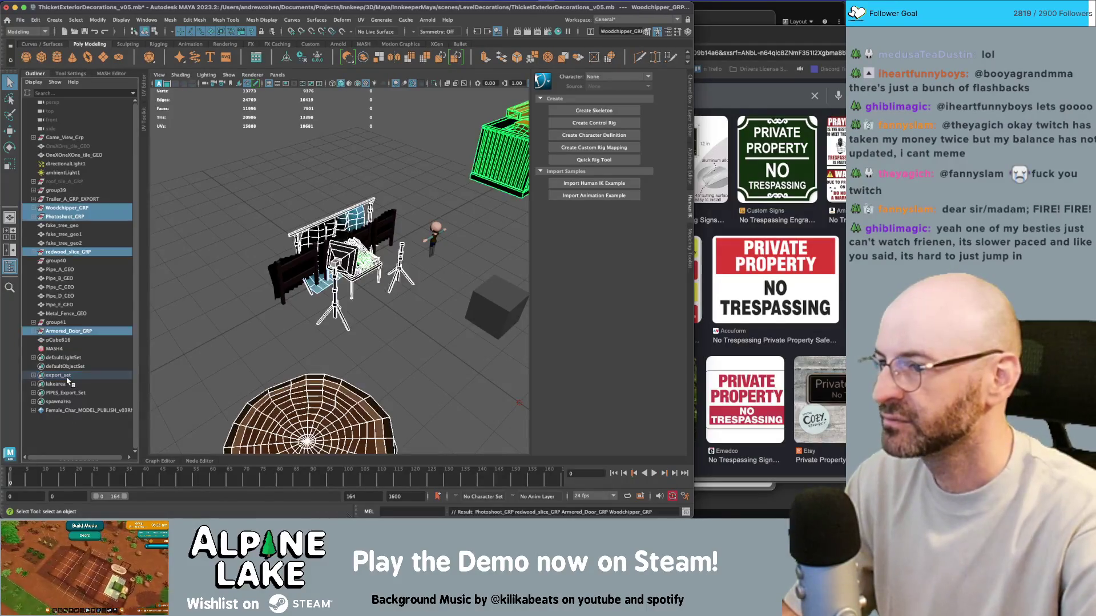
key(f)
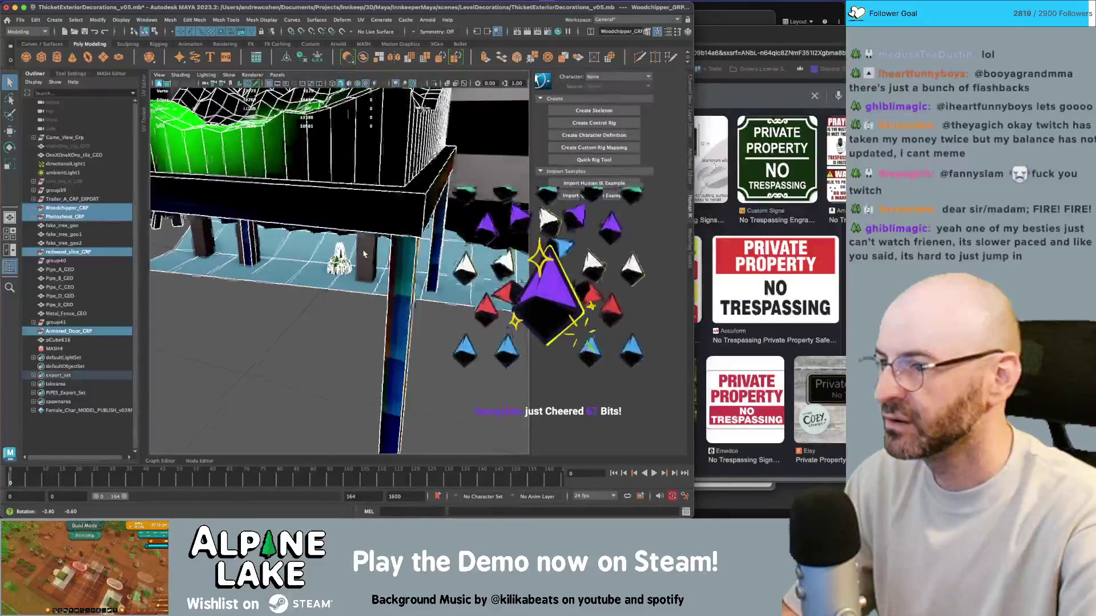
scroll(166, 306, up, 3)
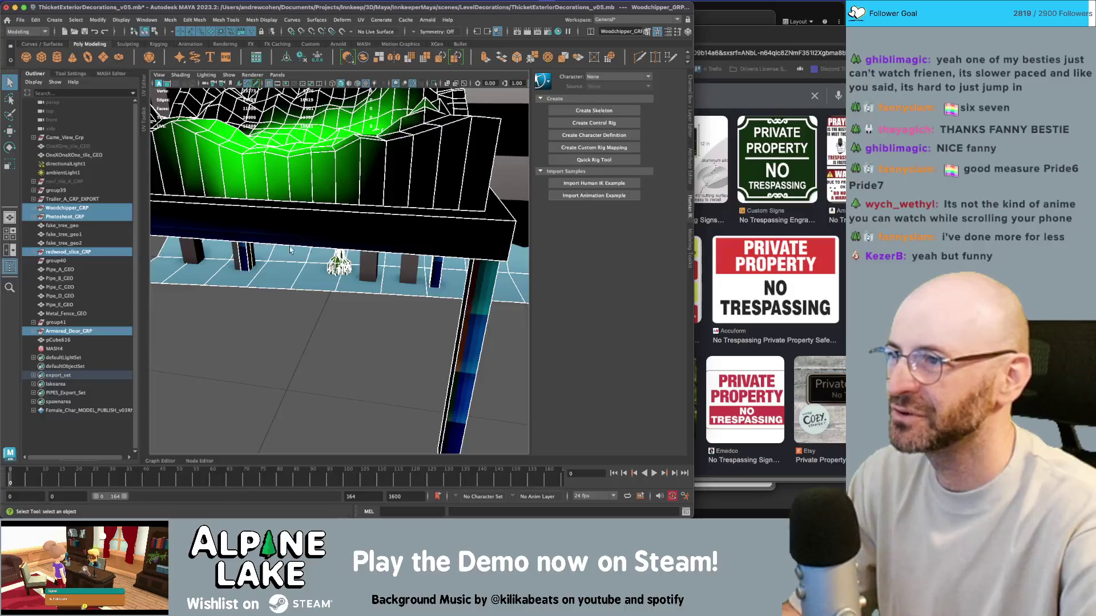
Orbit to an angled view of the table and expand Photoshoot_GRP in the Outliner
scroll(335, 251, down, 5)
drag(335, 251, 344, 269)
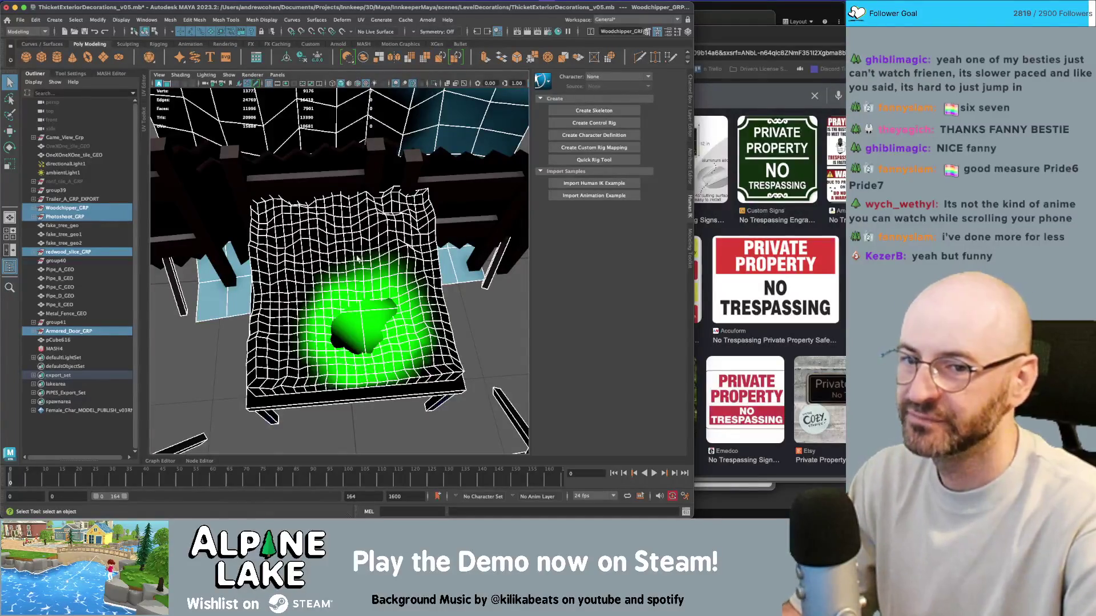
scroll(306, 251, down, 5)
drag(306, 252, 363, 227)
scroll(457, 187, up, 3)
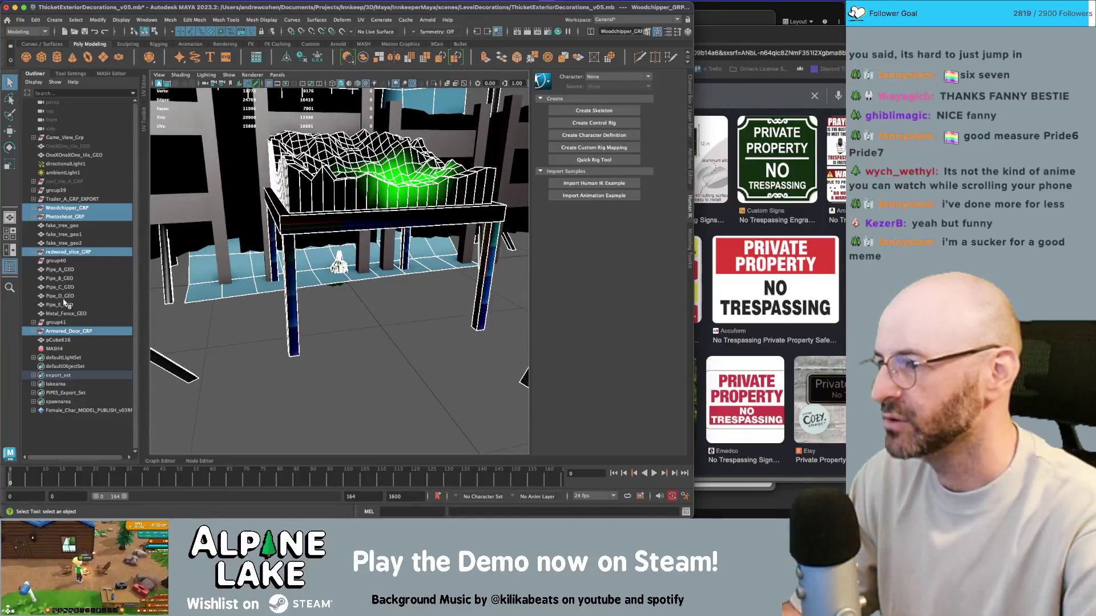
click(35, 217)
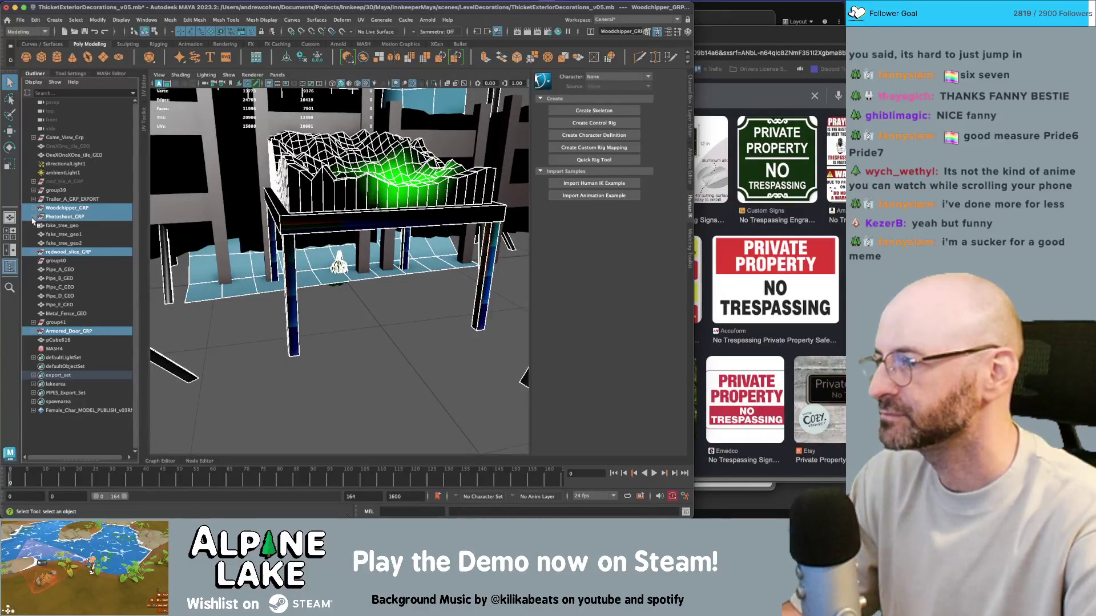
Step through Photoshoot_GRP's members: the group, pCube608, pPlane1 and MASH4_ReproMesh
click(66, 218)
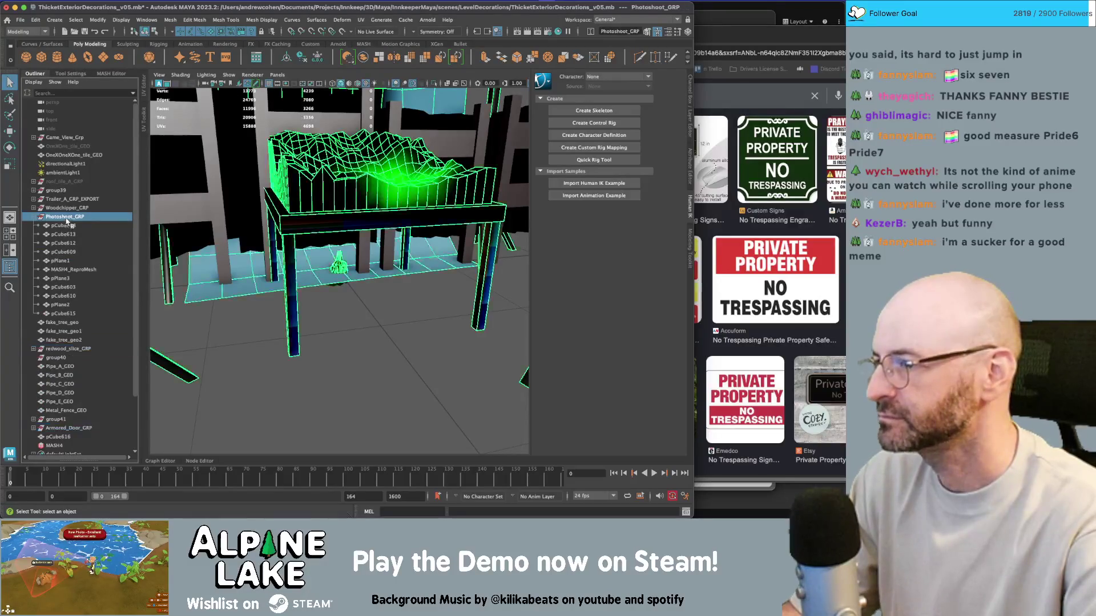
click(67, 226)
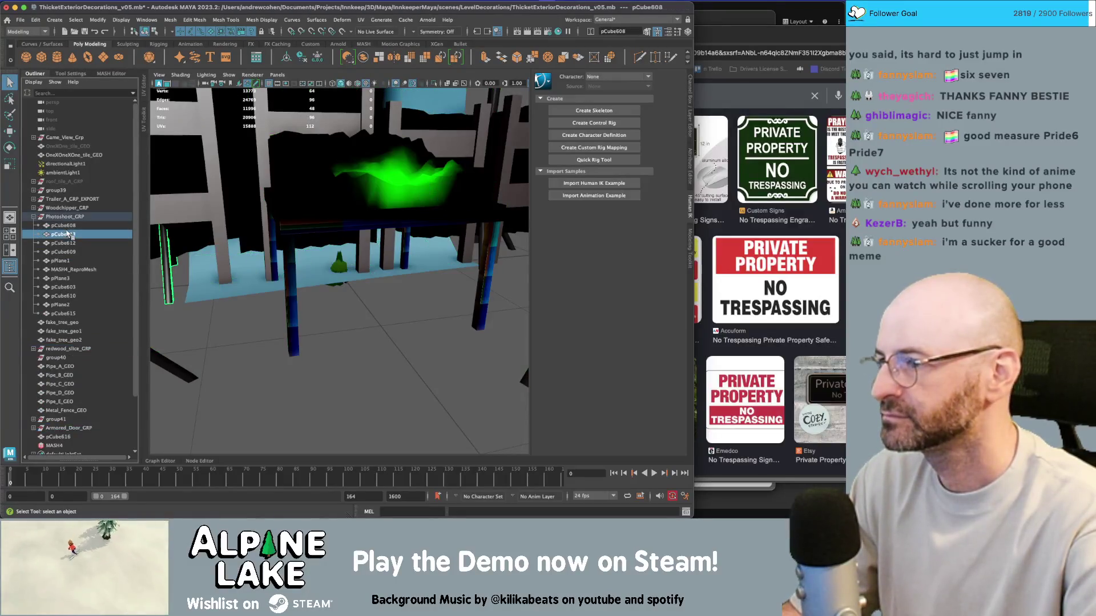
click(62, 261)
click(66, 271)
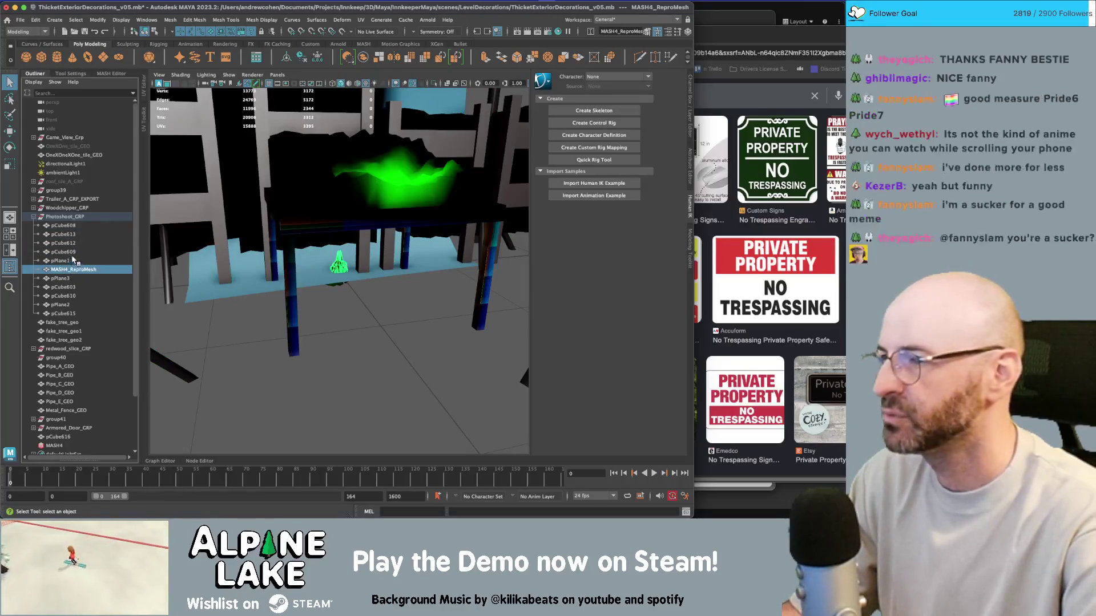
Show the MASH4_Distribute settings and frame the green plane feeding its Input Mesh
click(112, 74)
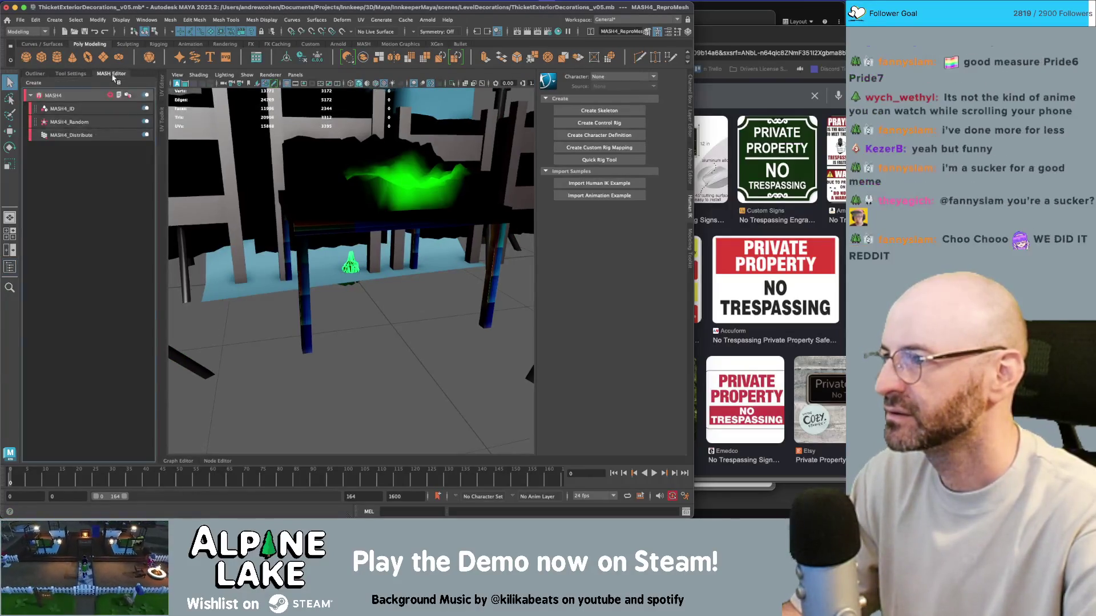
click(88, 137)
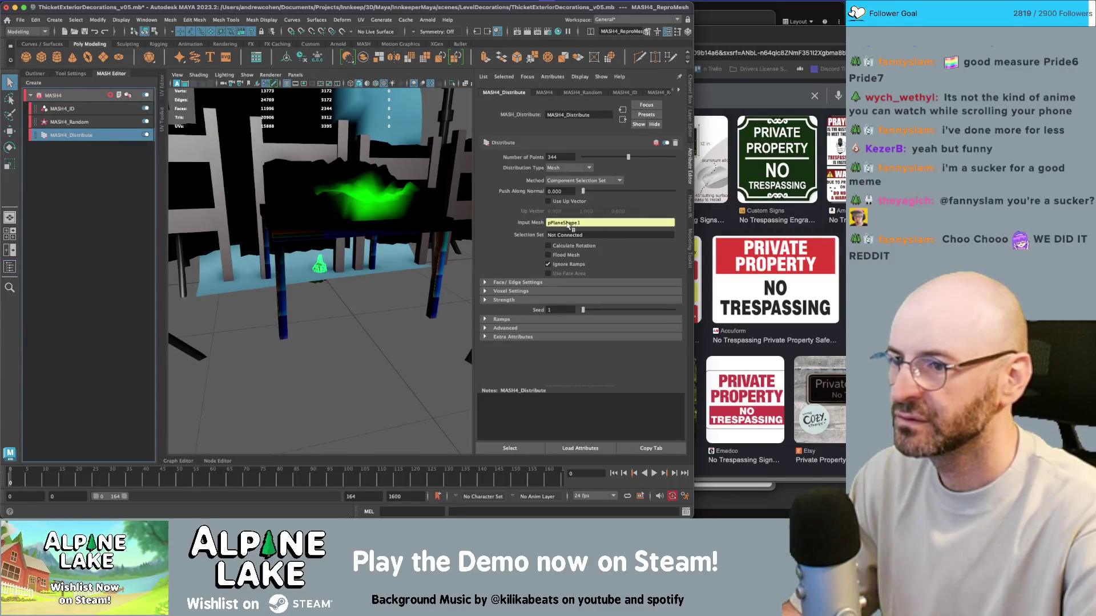
click(359, 186)
key(f)
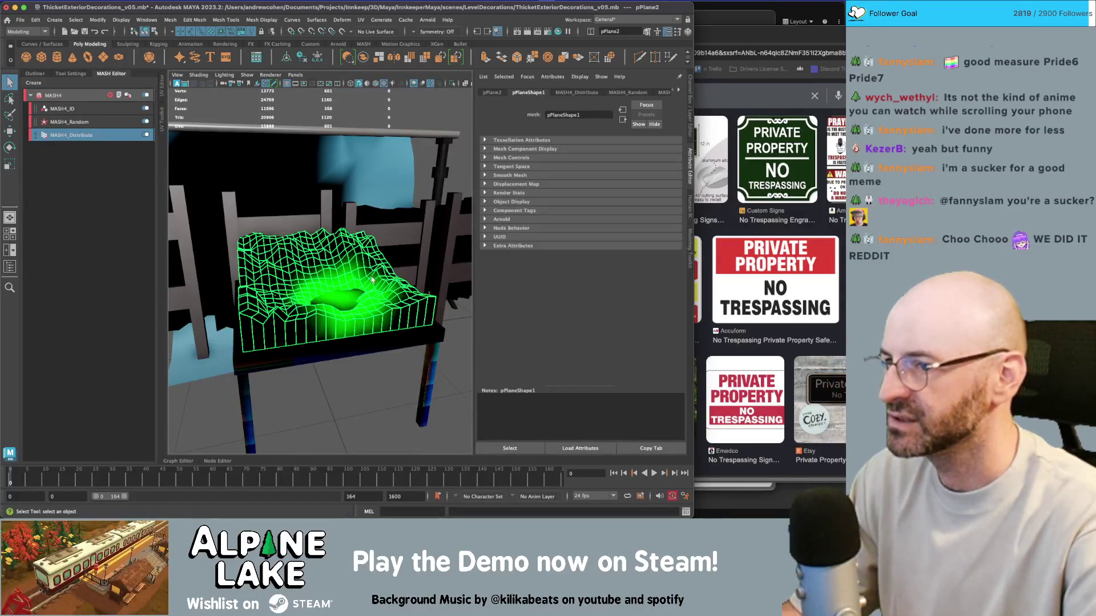
scroll(359, 268, down, 2)
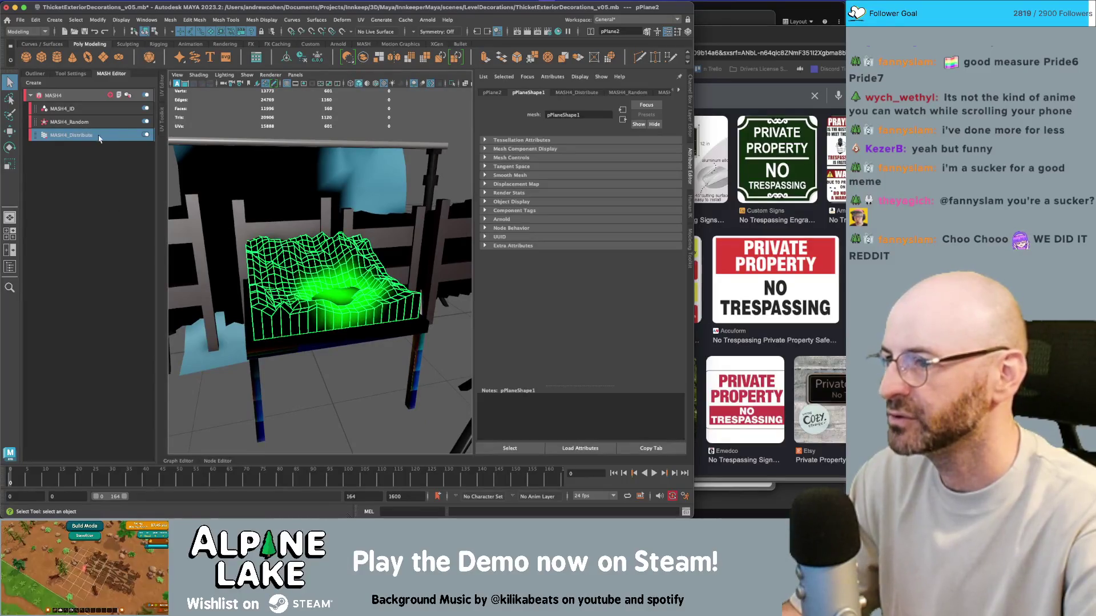
click(95, 101)
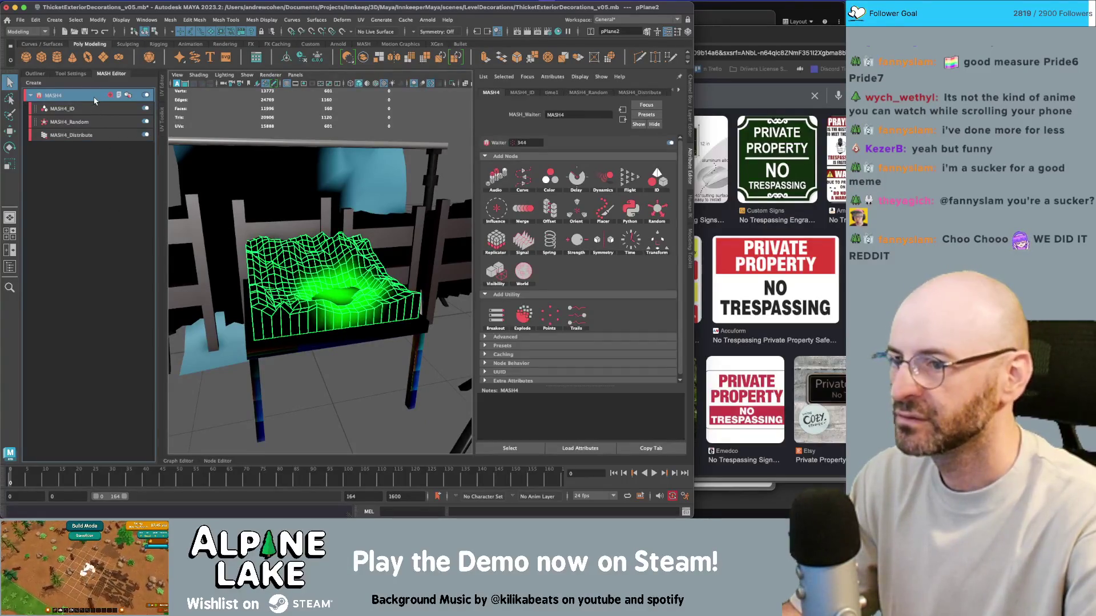
click(95, 108)
click(96, 134)
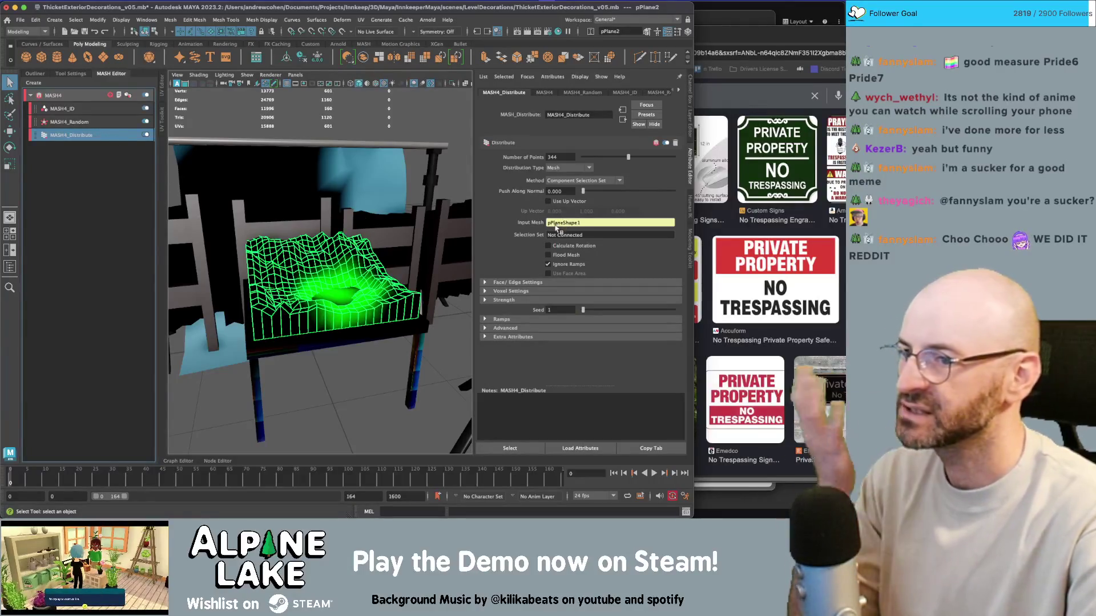
Disconnect the current plane from MASH4_Distribute's Input Mesh field
right_click(558, 227)
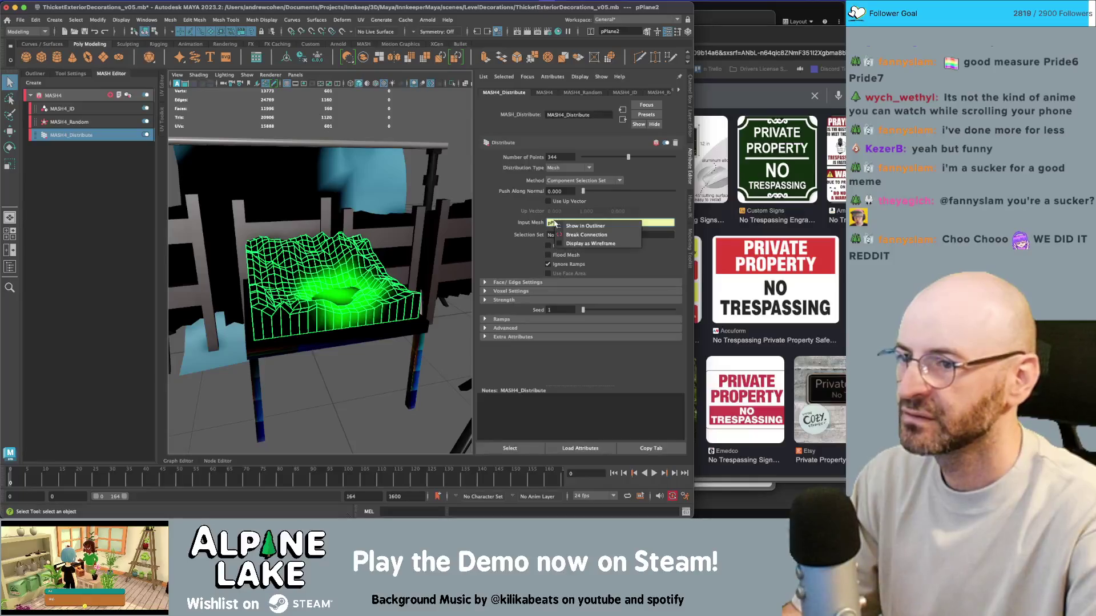
click(569, 235)
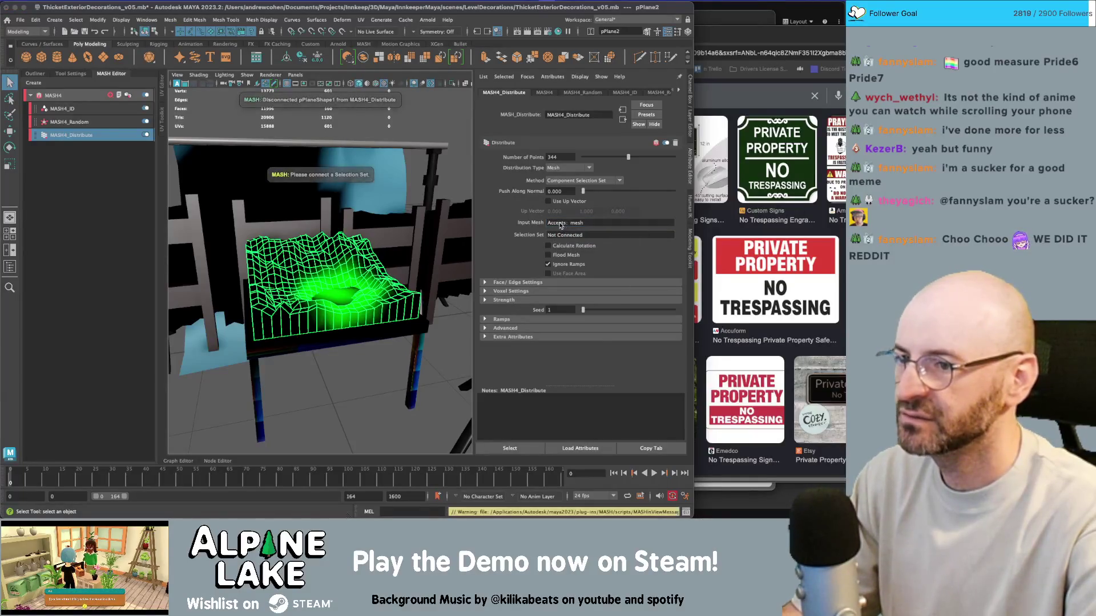
right_click(560, 226)
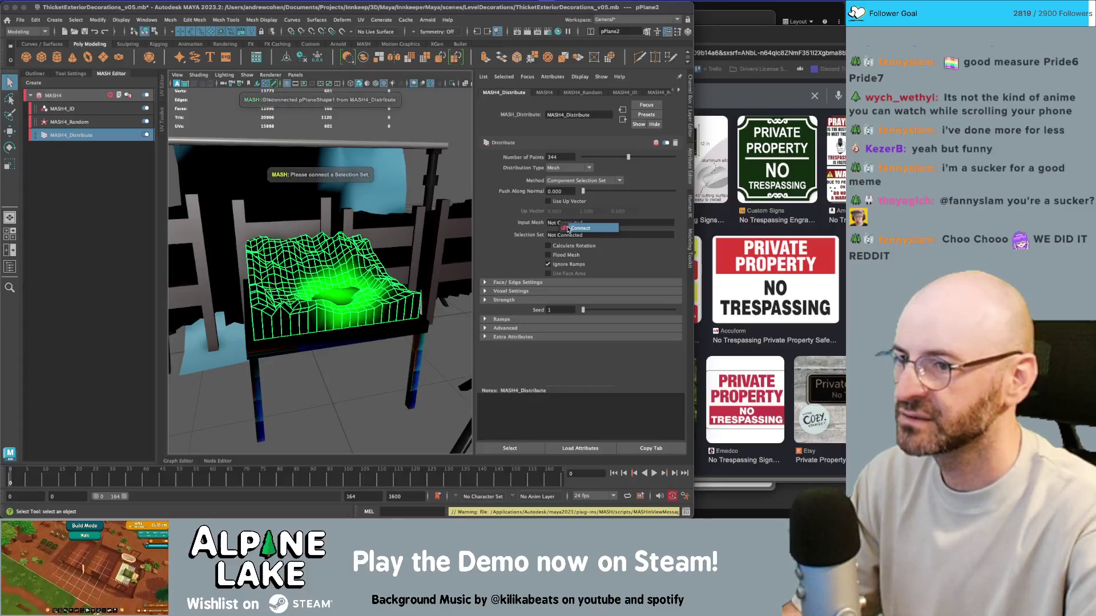
click(568, 228)
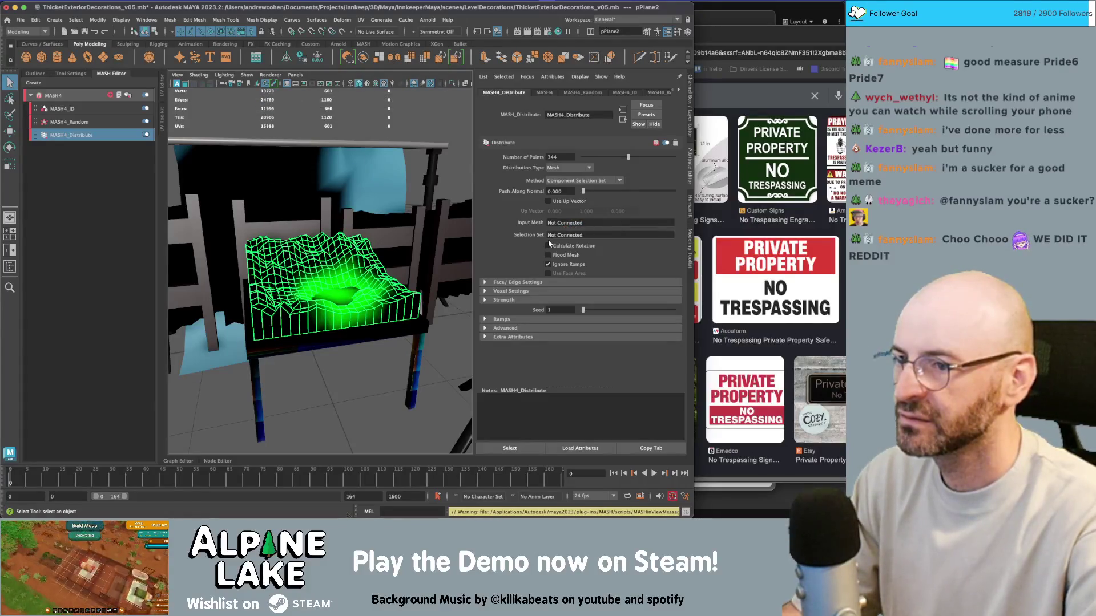
Select pPlane2 in the Outliner and connect it as the Distribute node's Input Mesh
click(37, 75)
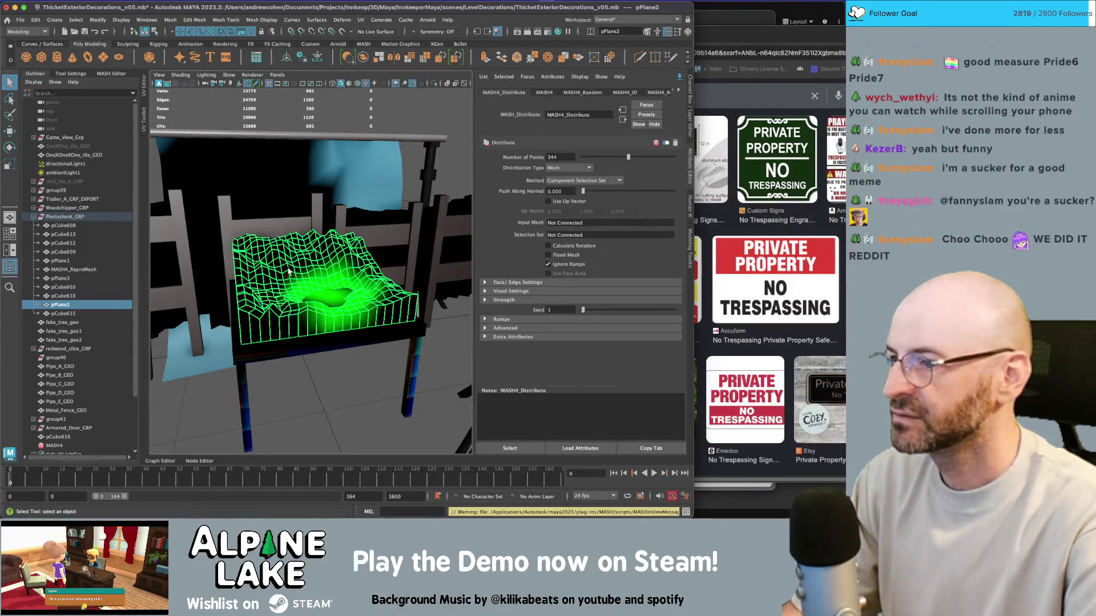
click(74, 262)
scroll(69, 296, down, 3)
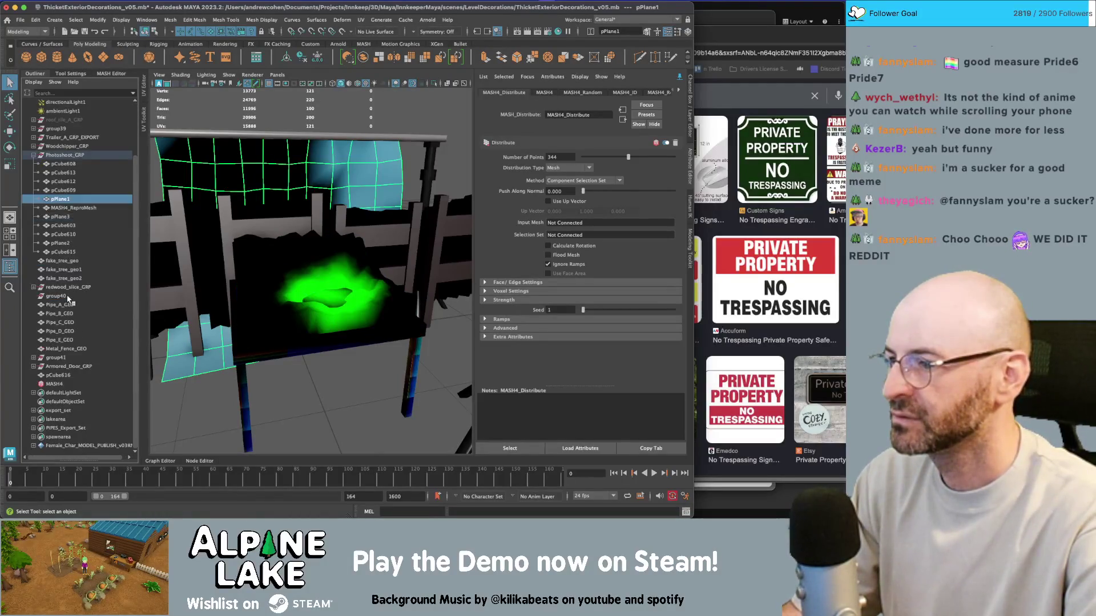
click(63, 243)
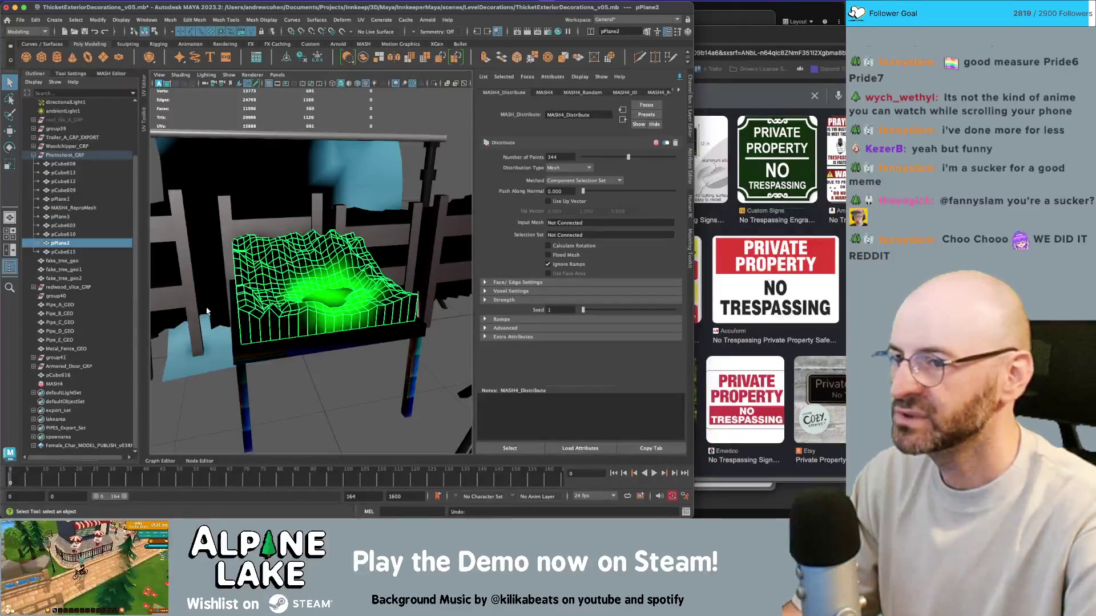
key(Up)
key(Up)
key(Up)
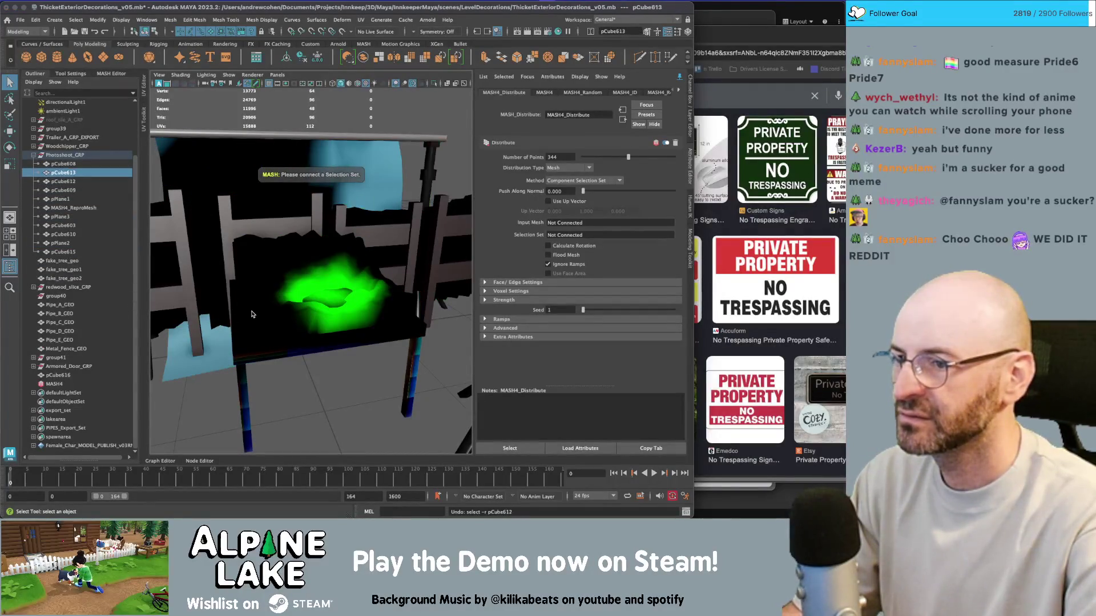
click(253, 315)
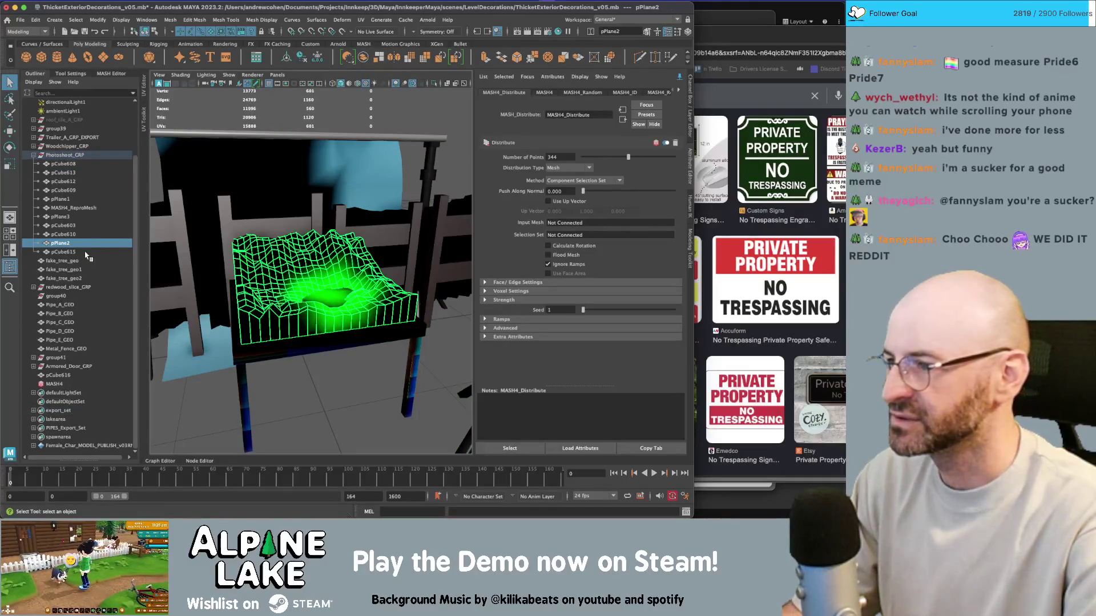
drag(72, 244, 568, 225)
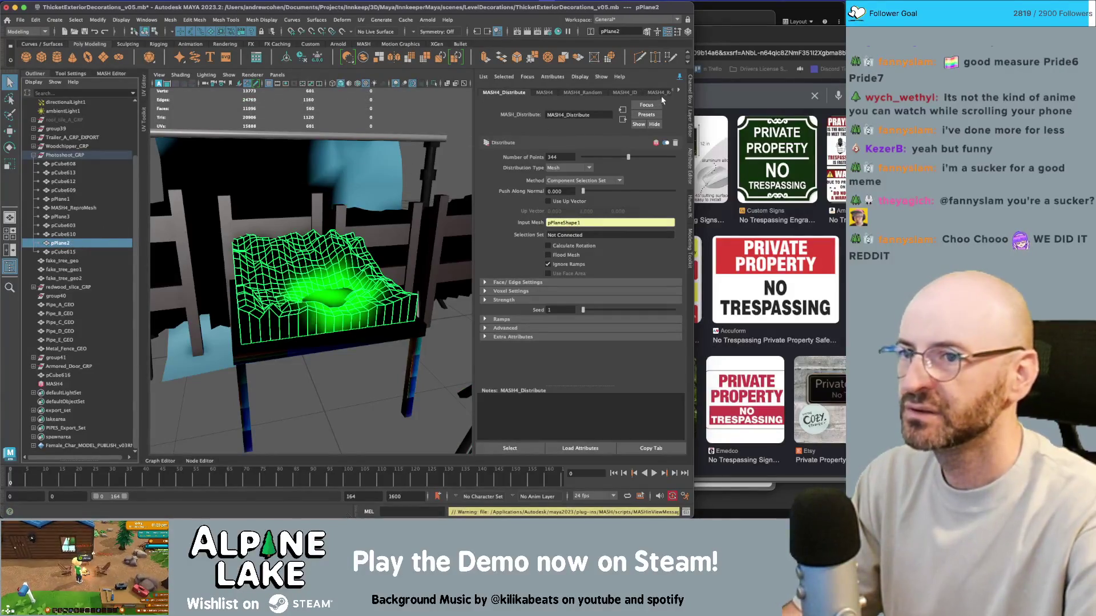
Rename pPlane2's shape node, trying pPlaneShape2 before settling on pPlaneShape5
key(ctrl+a)
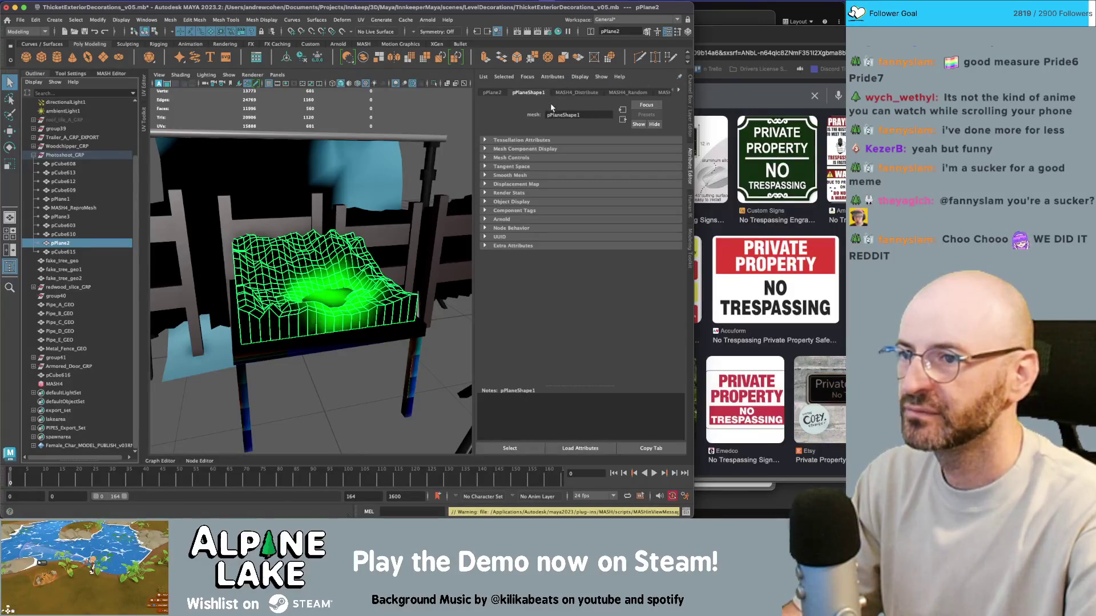
key(BackSpace)
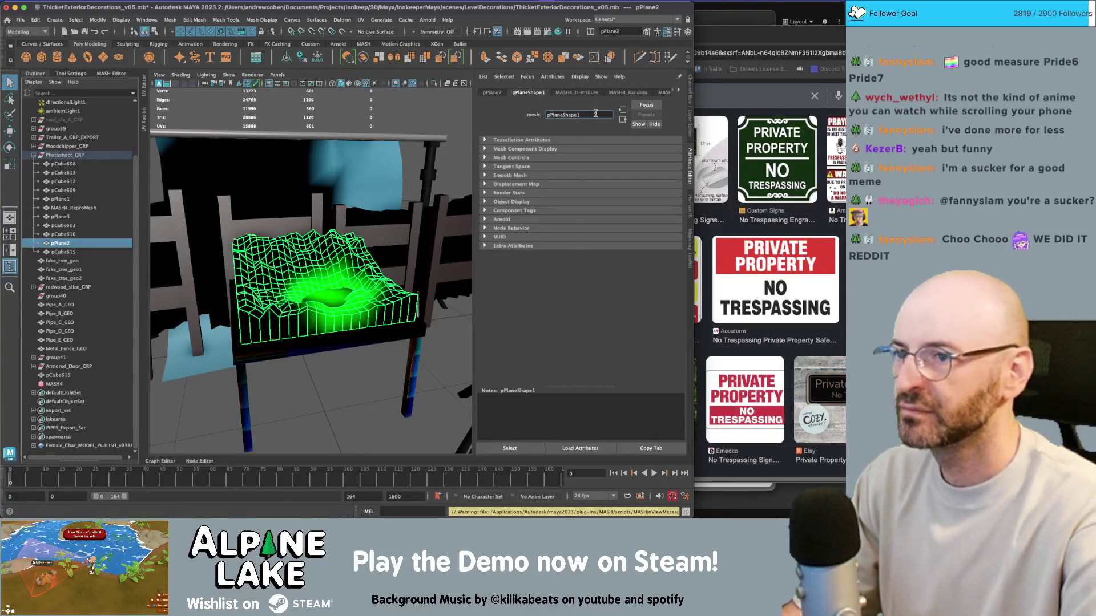
text(2)
key(Return)
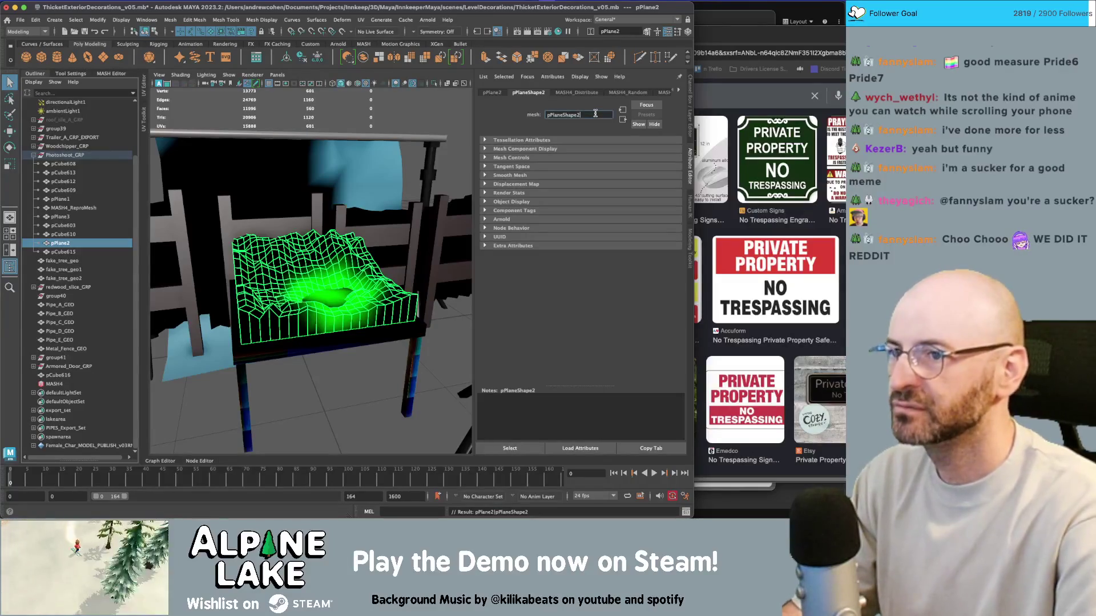
key(BackSpace)
text(5)
key(Return)
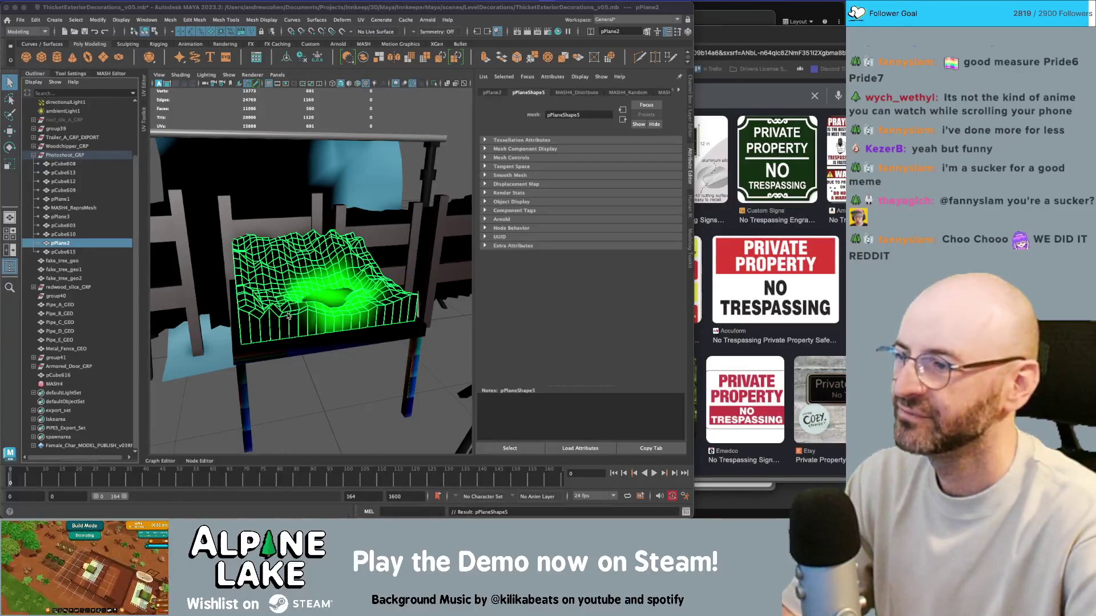
Reselect pPlane2 and toggle the MASH4_Distribute node to re-evaluate it
click(78, 253)
click(76, 245)
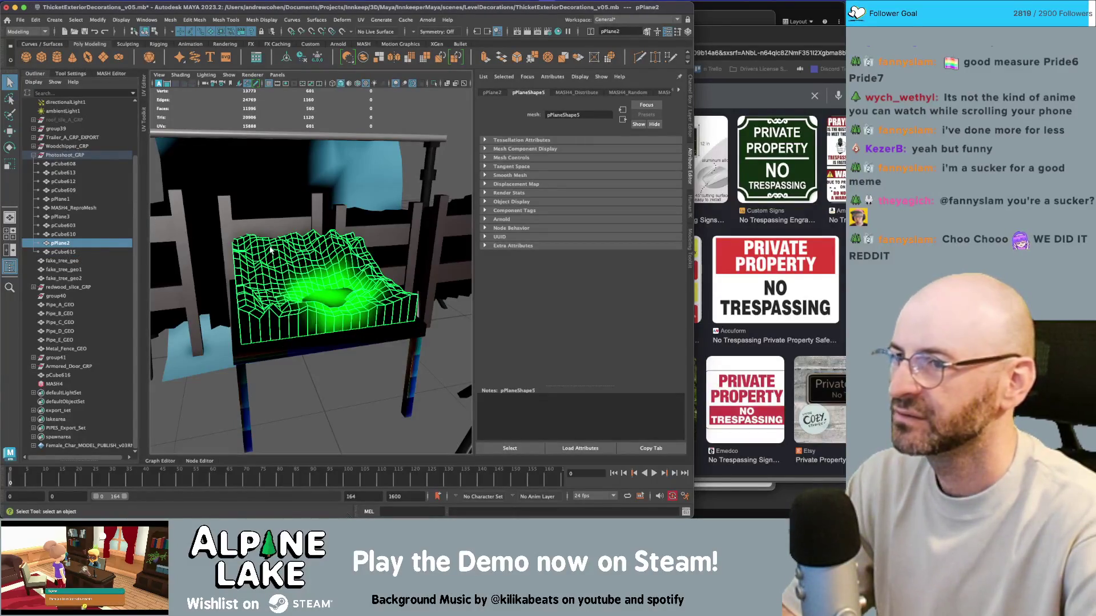
click(109, 75)
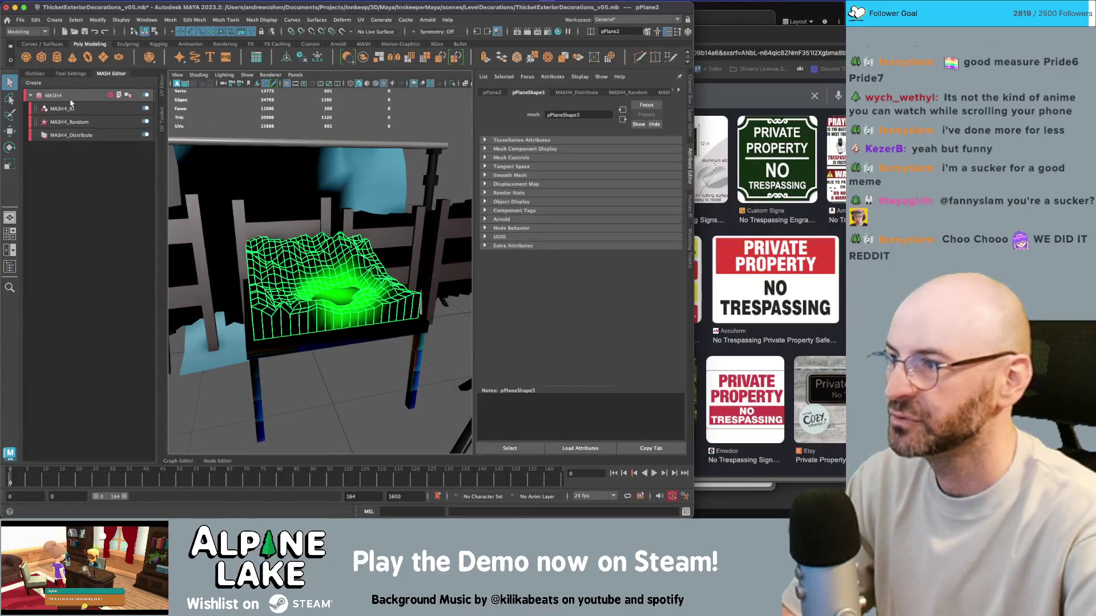
click(68, 96)
click(125, 135)
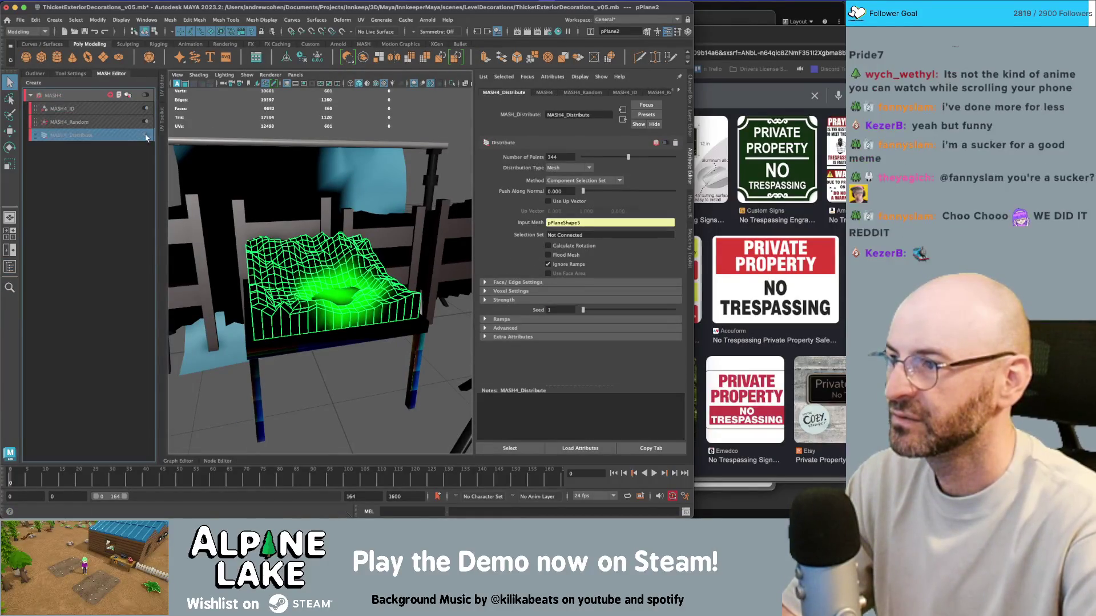
click(145, 134)
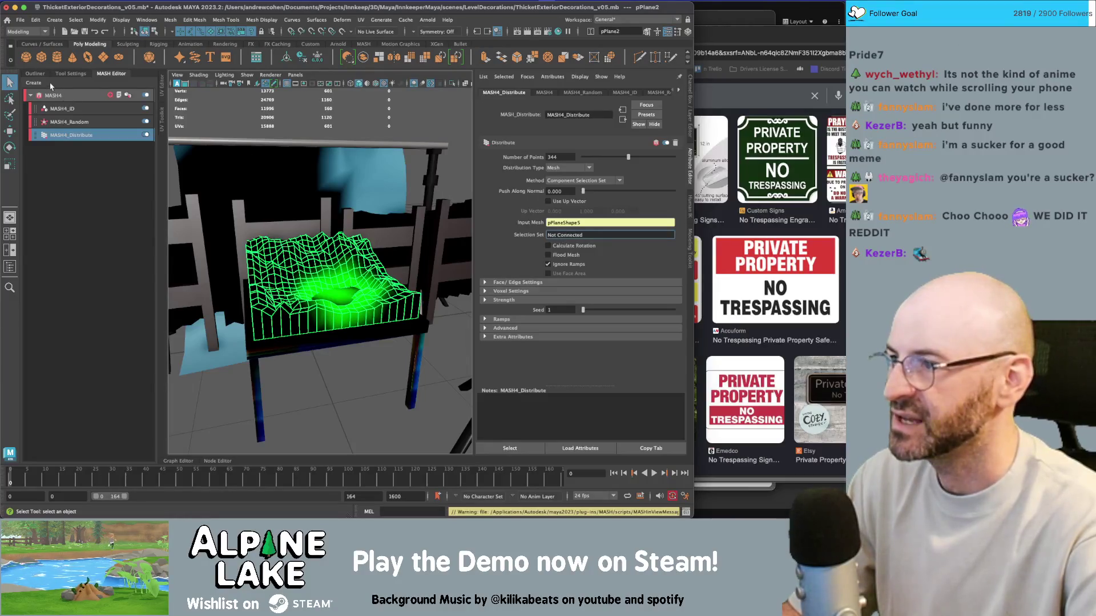
Expand the spawnarea set in the Outliner and bring back the MASH4_Distribute settings
click(35, 73)
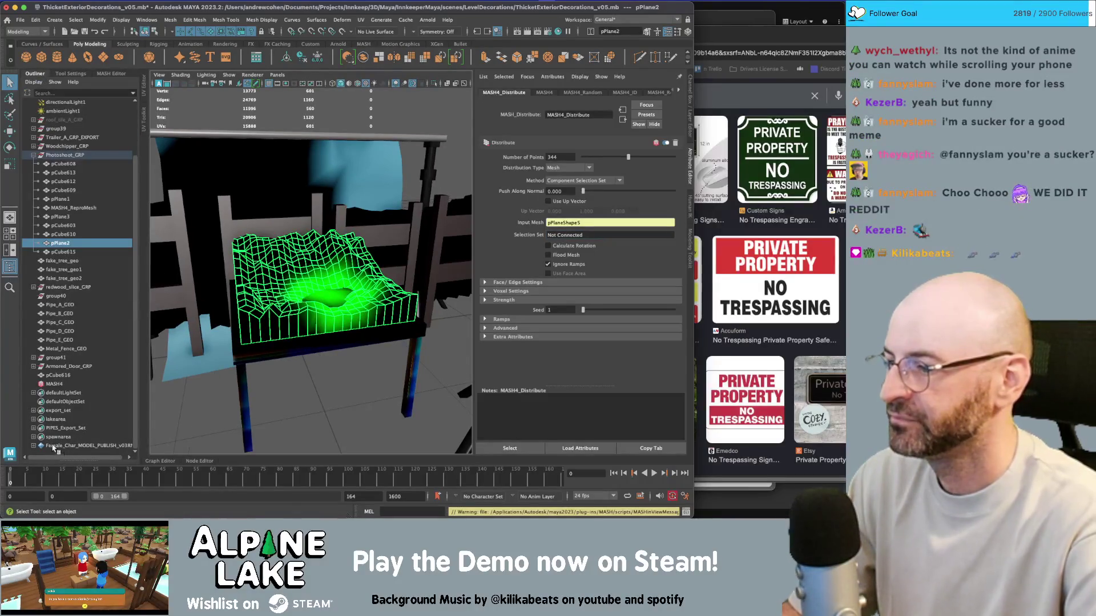
click(33, 437)
click(57, 437)
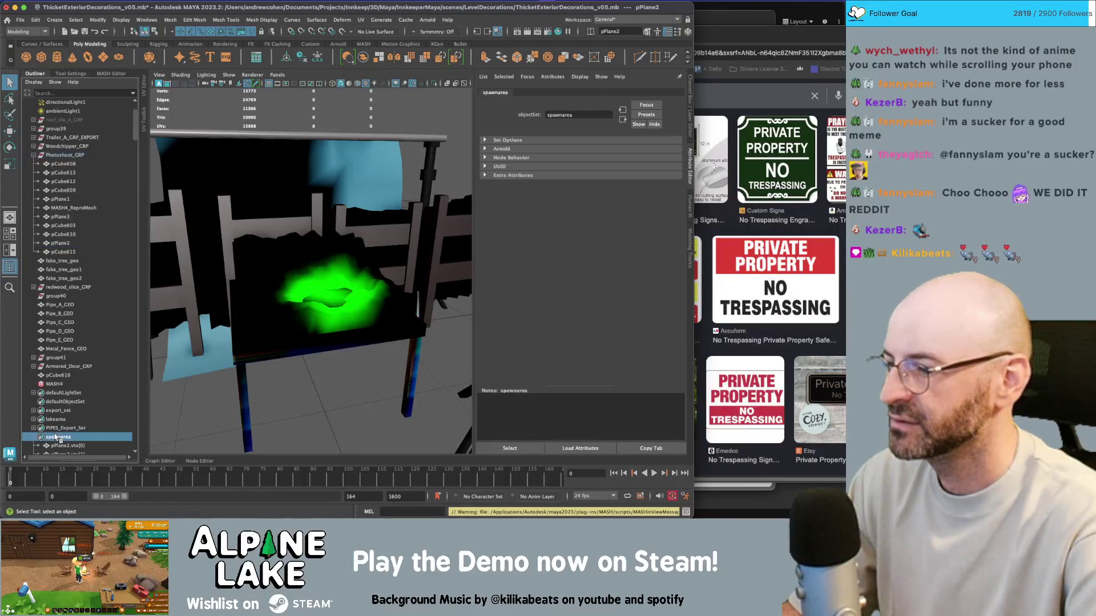
key(ctrl+z)
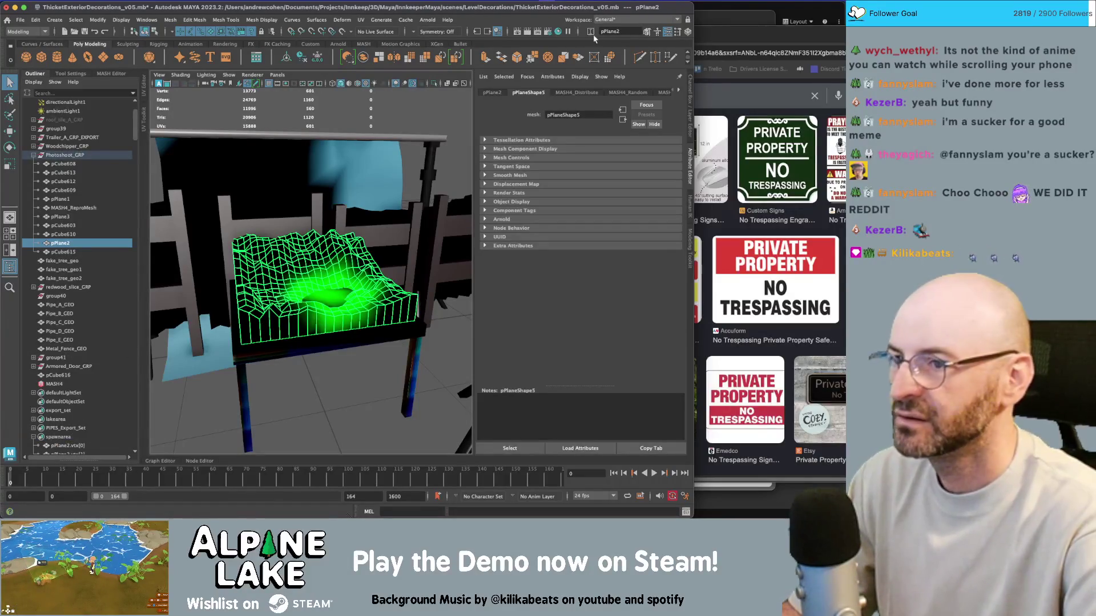
click(110, 73)
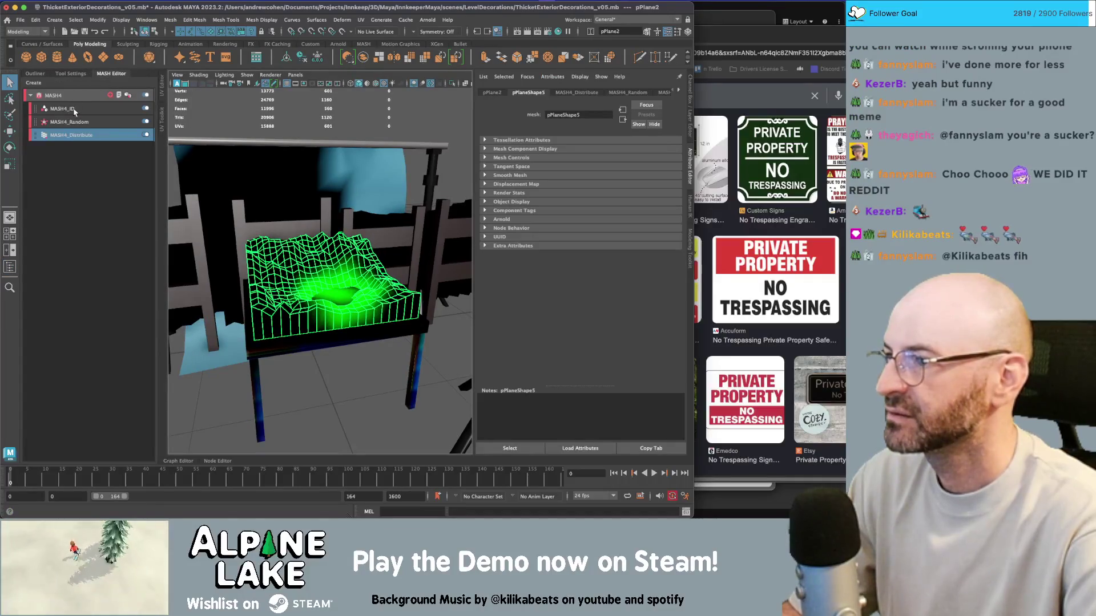
click(75, 110)
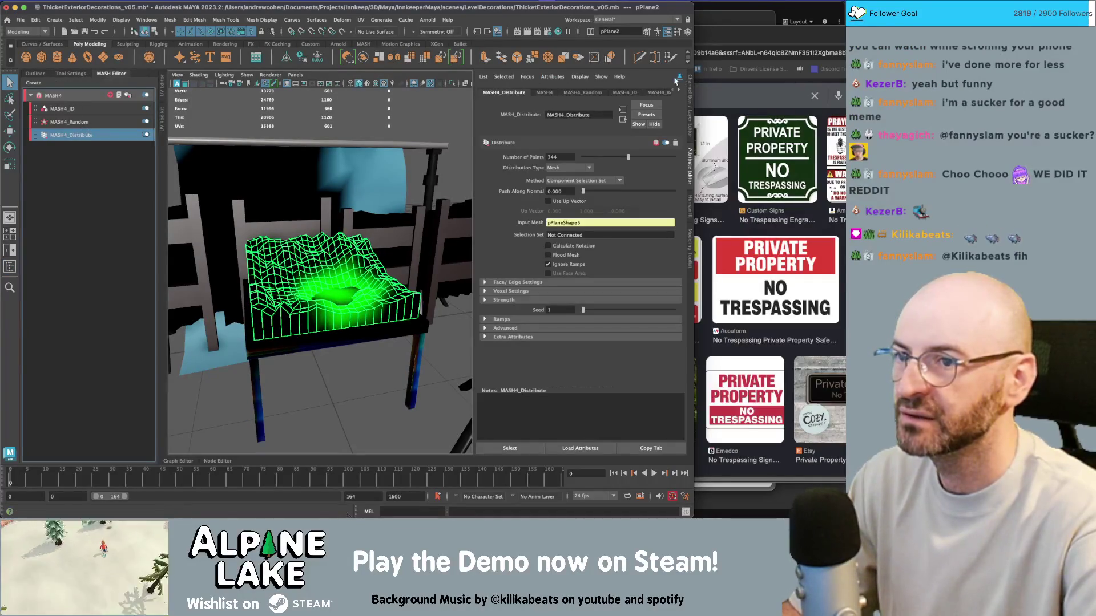
Drag the spawnarea vertex set into Distribute's Selection Set field and view the trees from above
click(35, 73)
scroll(80, 320, down, 5)
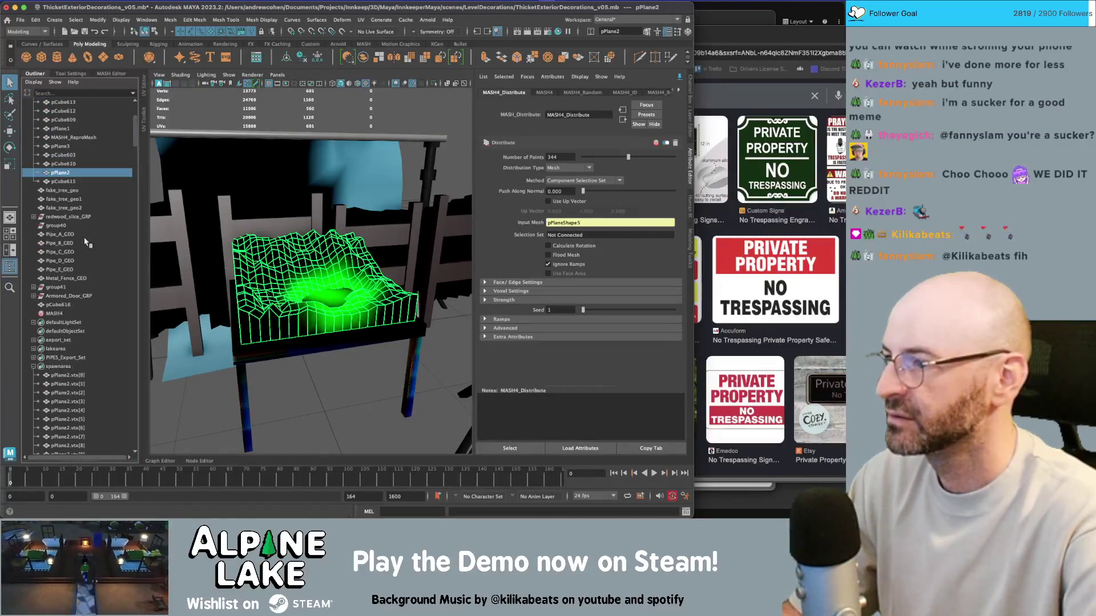
mouse_move(64, 371)
mouse_down()
mouse_move(61, 285)
mouse_move(59, 370)
mouse_up()
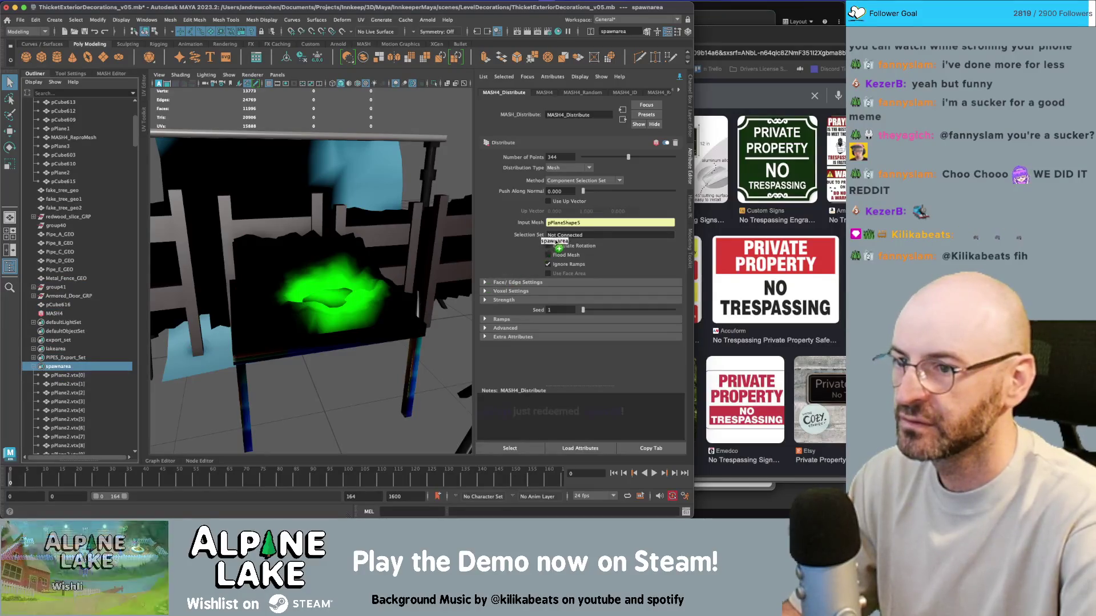
drag(546, 221, 565, 233)
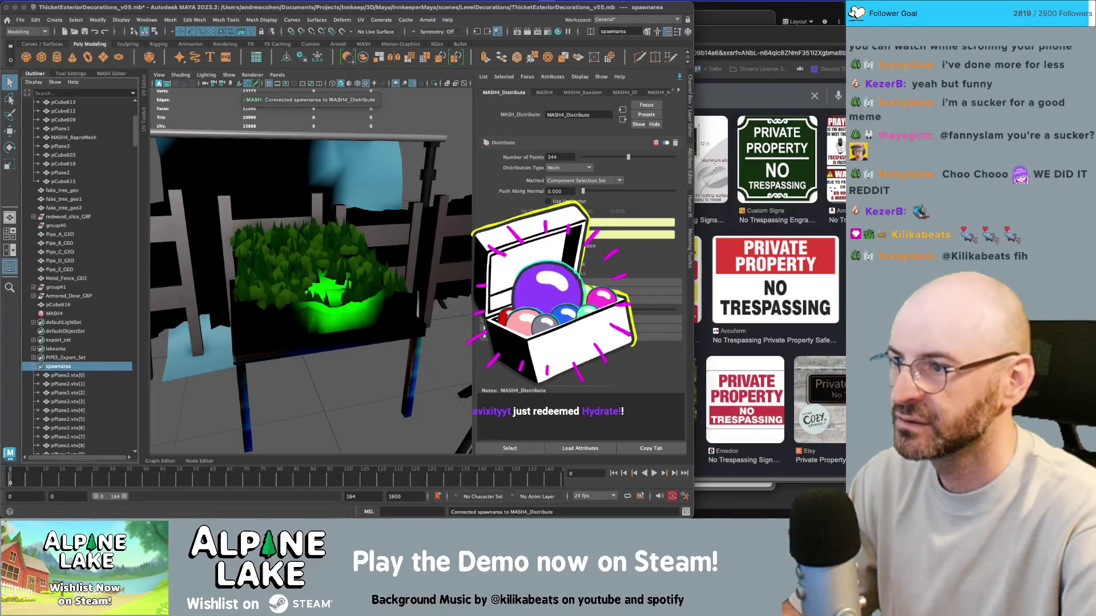
mouse_move(409, 215)
mouse_down()
mouse_move(367, 241)
mouse_move(242, 210)
mouse_up()
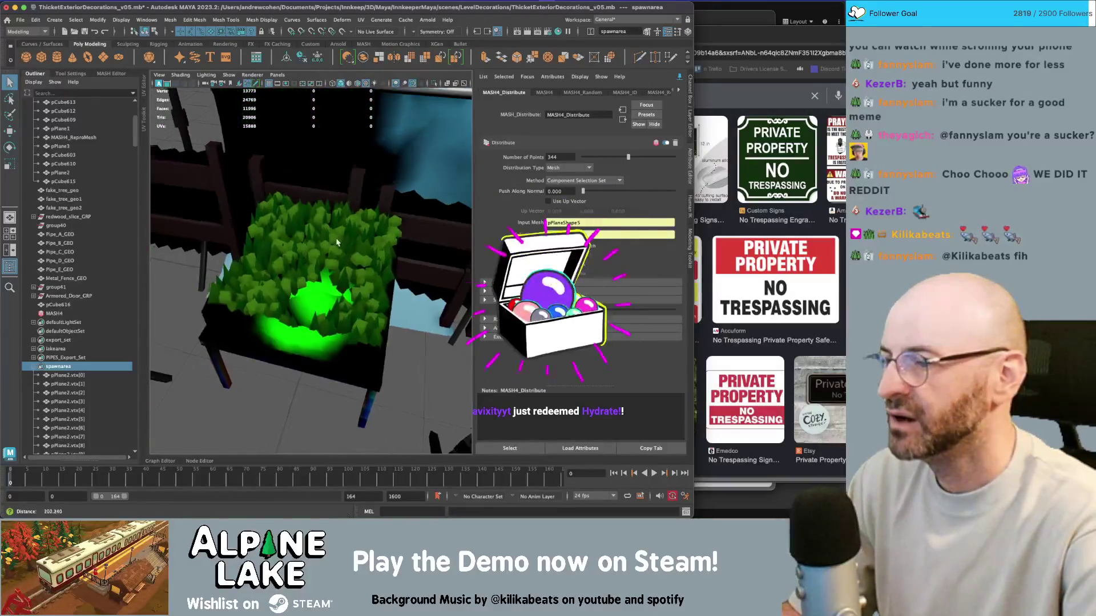
scroll(242, 210, down, 5)
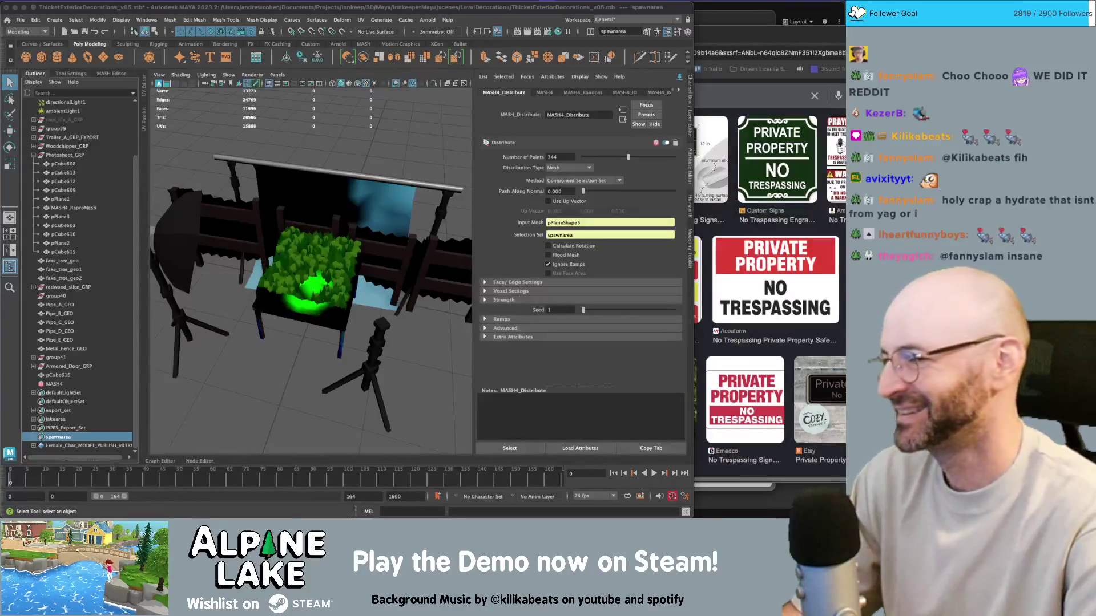
Collapse Photoshoot_GRP, select the OneXOneXOne_tile_GEO cube, show its Channel Box values and frame all
click(342, 152)
scroll(343, 151, down, 5)
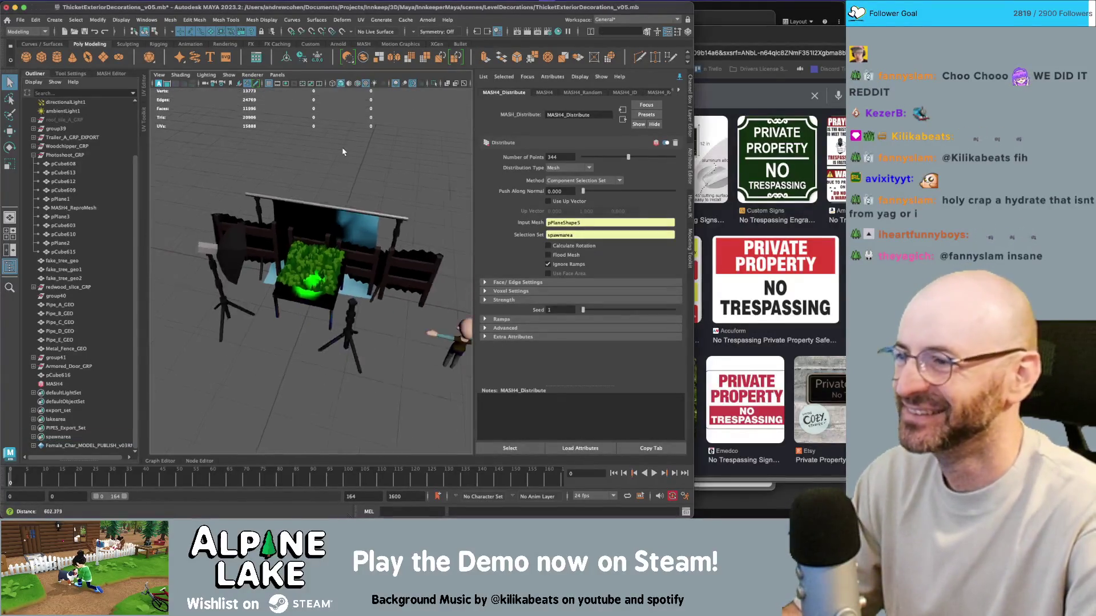
scroll(342, 152, down, 3)
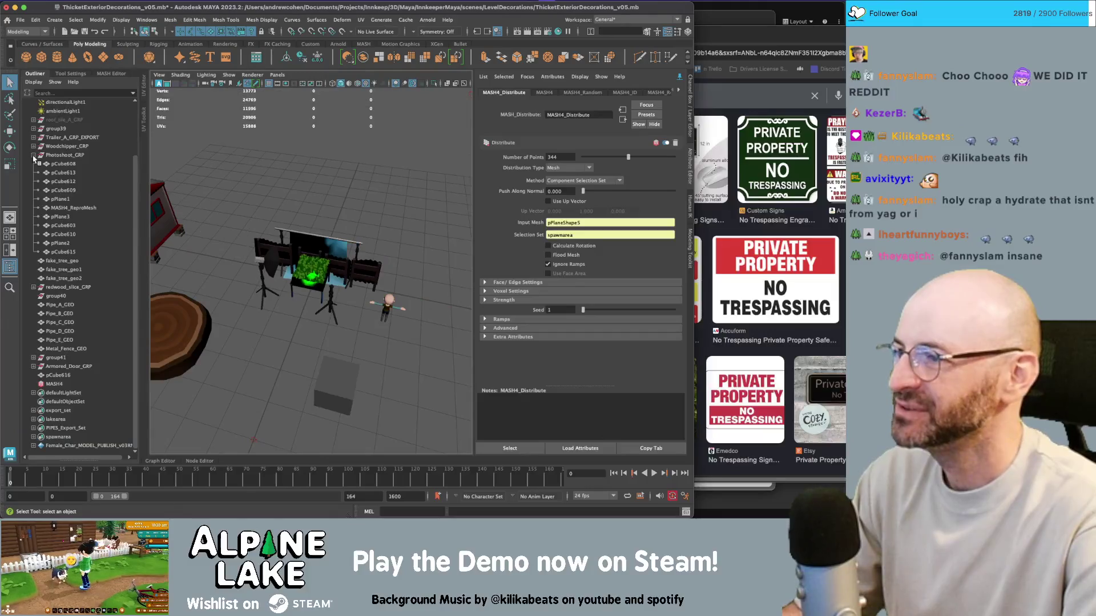
click(33, 155)
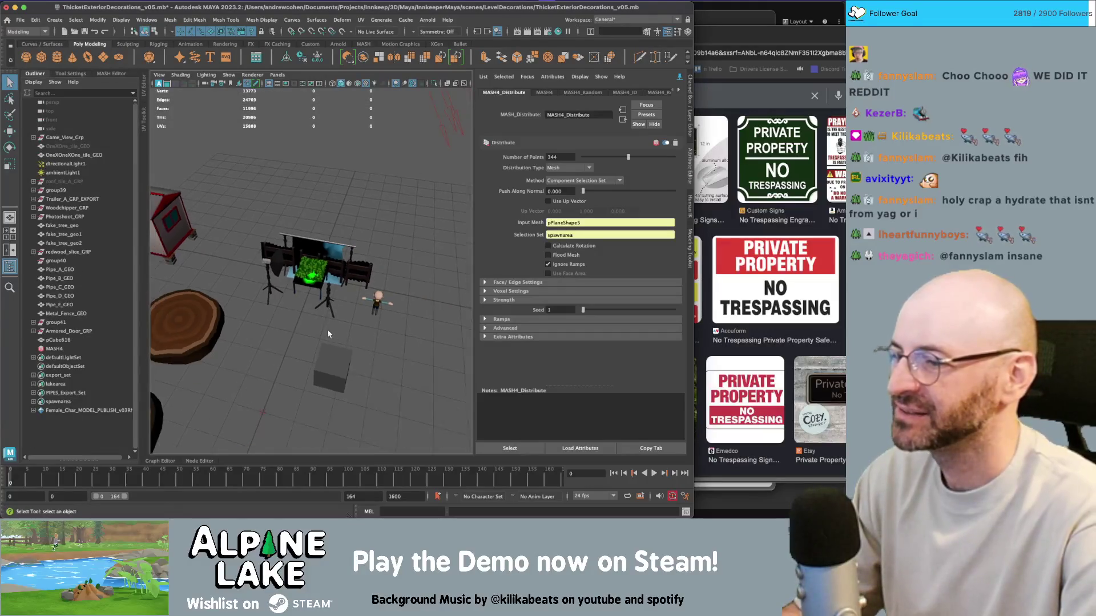
click(368, 341)
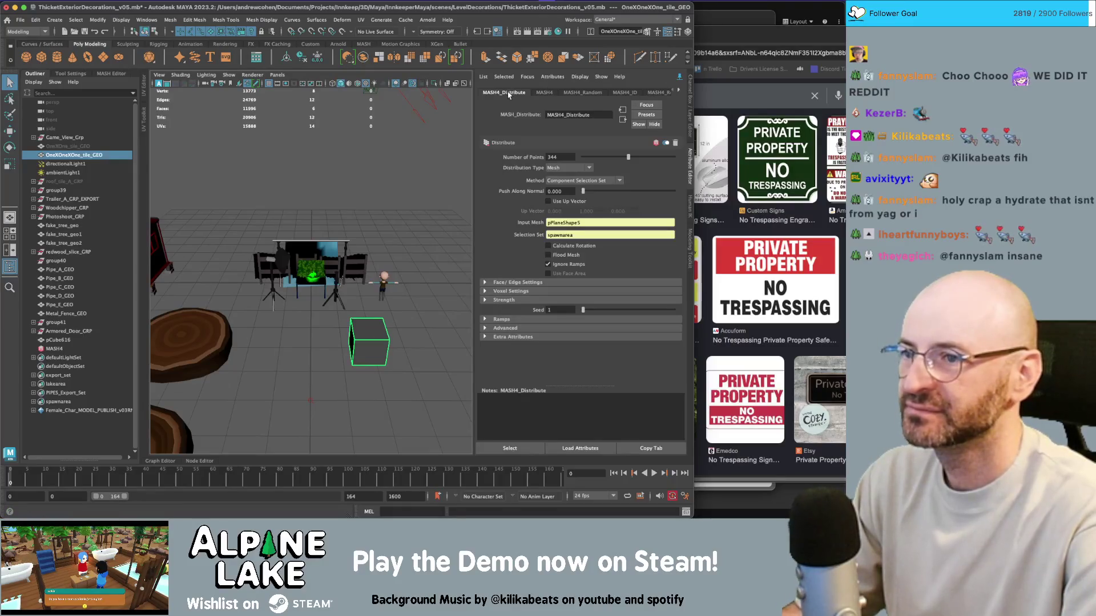
click(690, 120)
key(a)
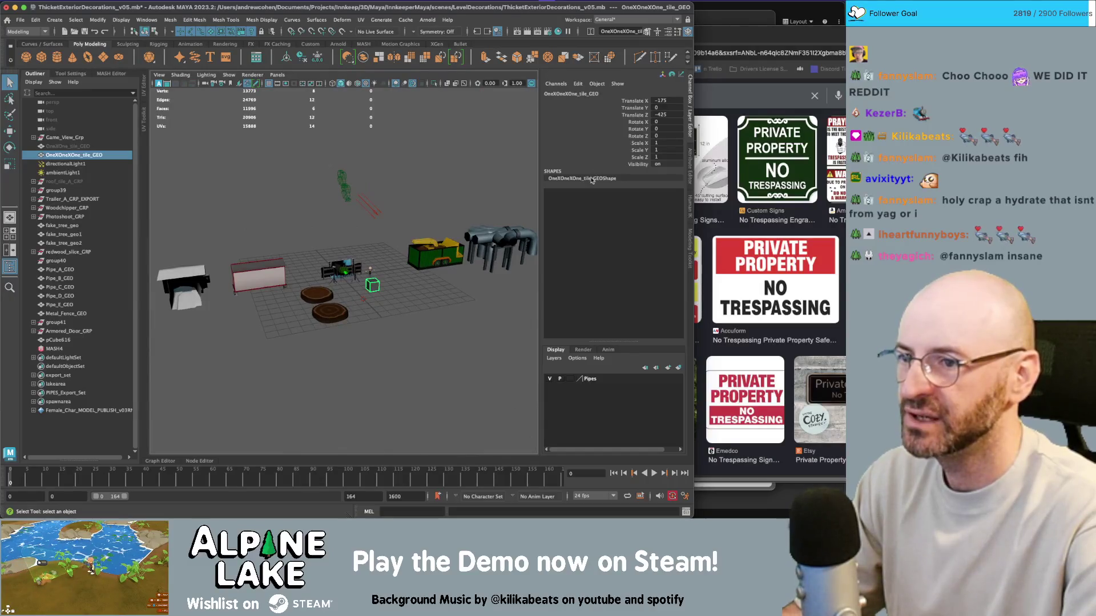
Move and scale pCube616 into a thin, tall board-shaped slab
click(71, 340)
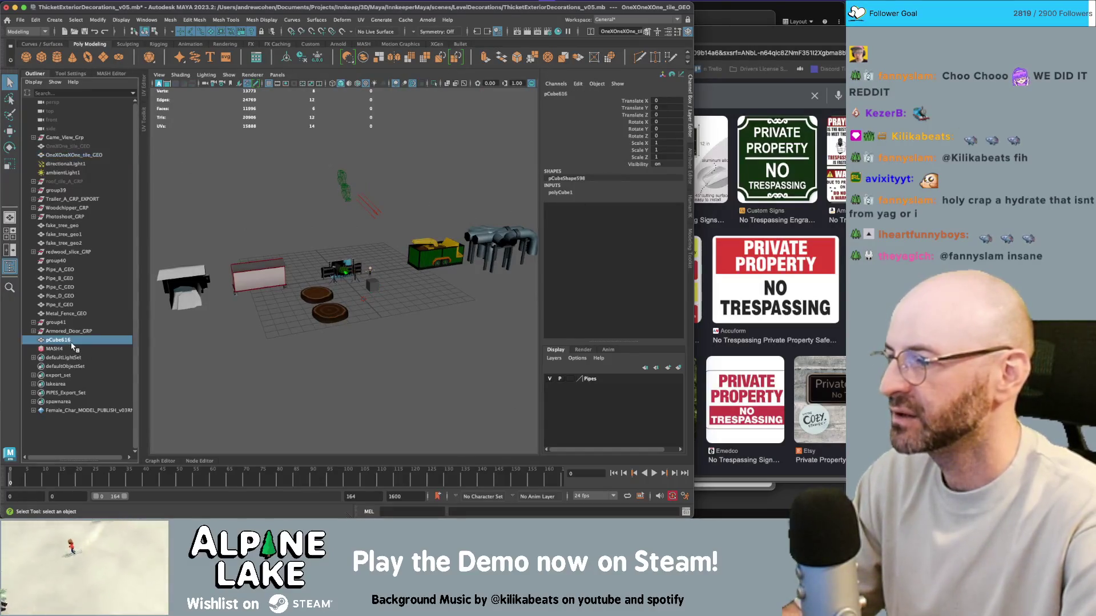
key(w)
mouse_move(318, 253)
mouse_down()
mouse_move(351, 238)
mouse_move(319, 230)
mouse_move(346, 240)
mouse_up()
key(r)
alt+drag(402, 257, 418, 262)
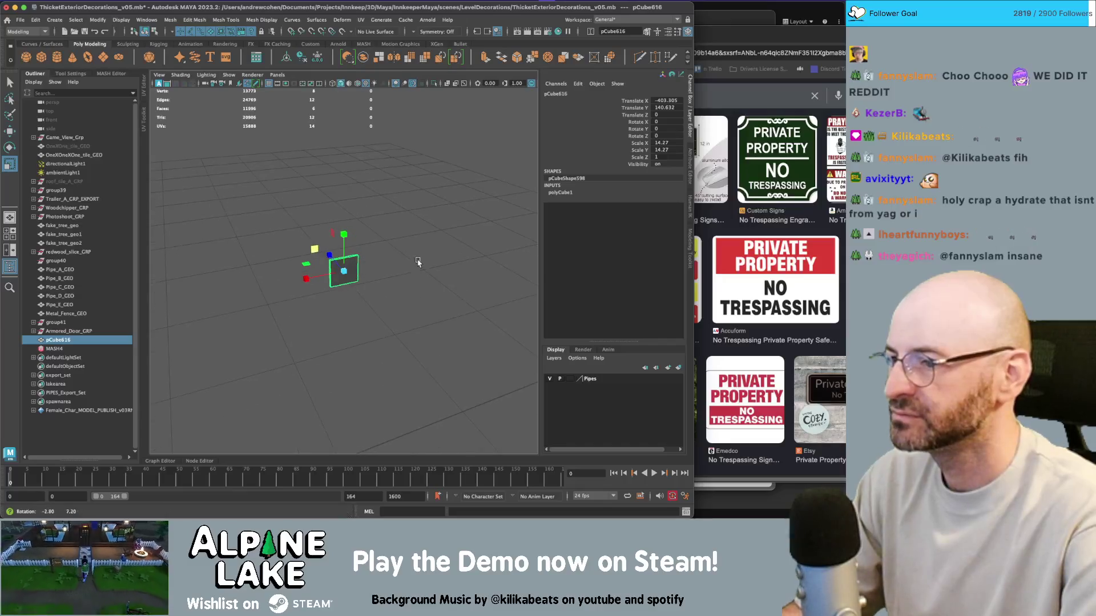
drag(348, 274, 489, 252)
scroll(344, 264, down, 10)
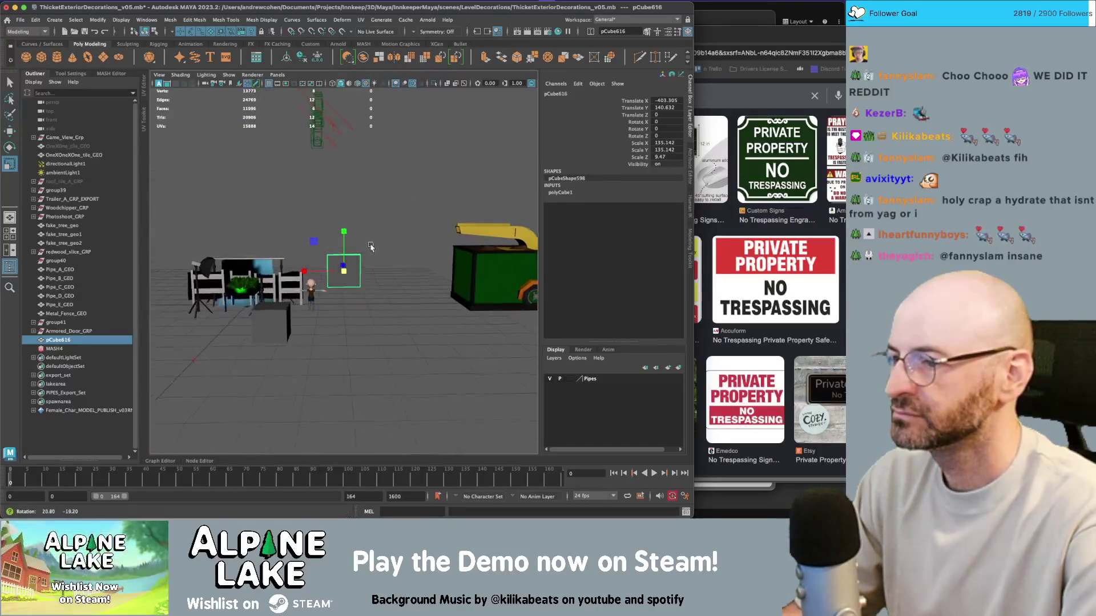
key(w)
key(r)
mouse_move(340, 272)
mouse_down()
mouse_move(330, 245)
mouse_move(271, 241)
mouse_move(341, 216)
mouse_up()
key(f)
key(r)
key(q)
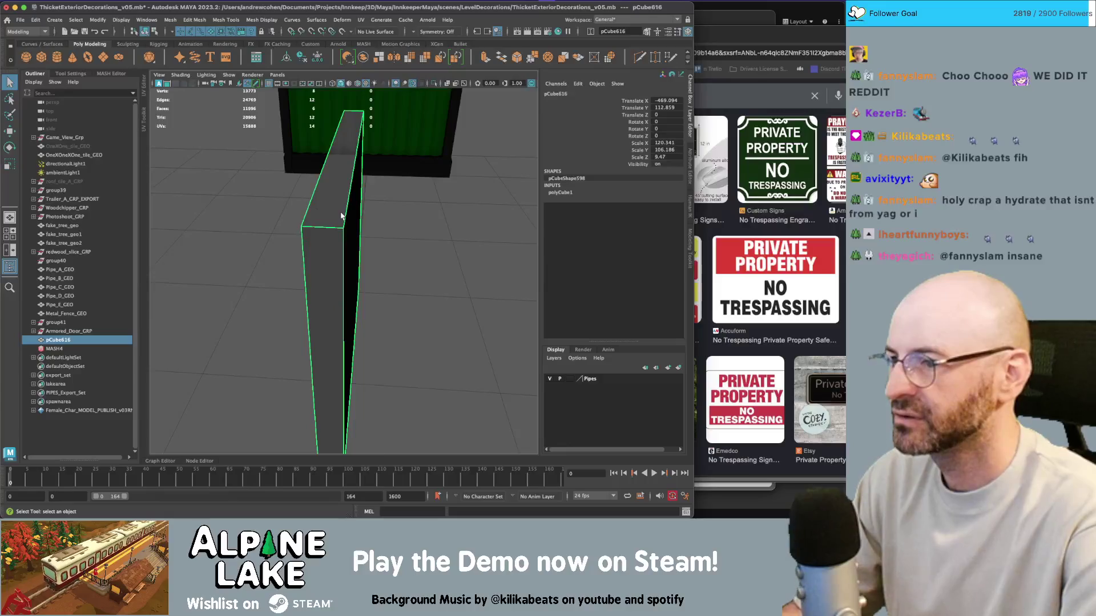
Select the slab's vertical corner edges and bevel them with offset 0.2
right_click(340, 216)
click(346, 196)
click(328, 373)
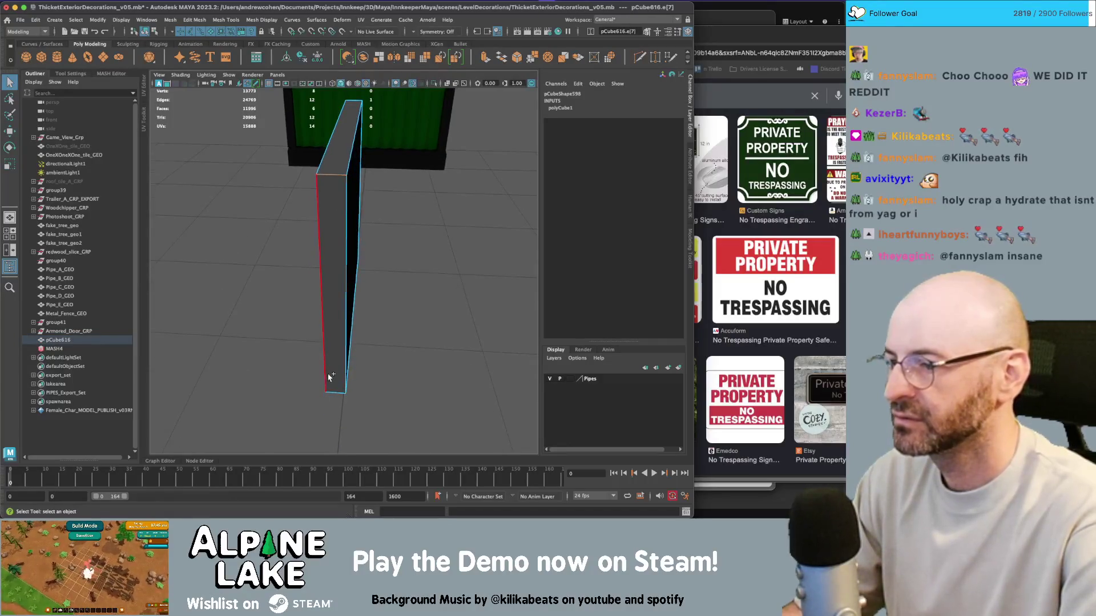
drag(397, 346, 386, 340)
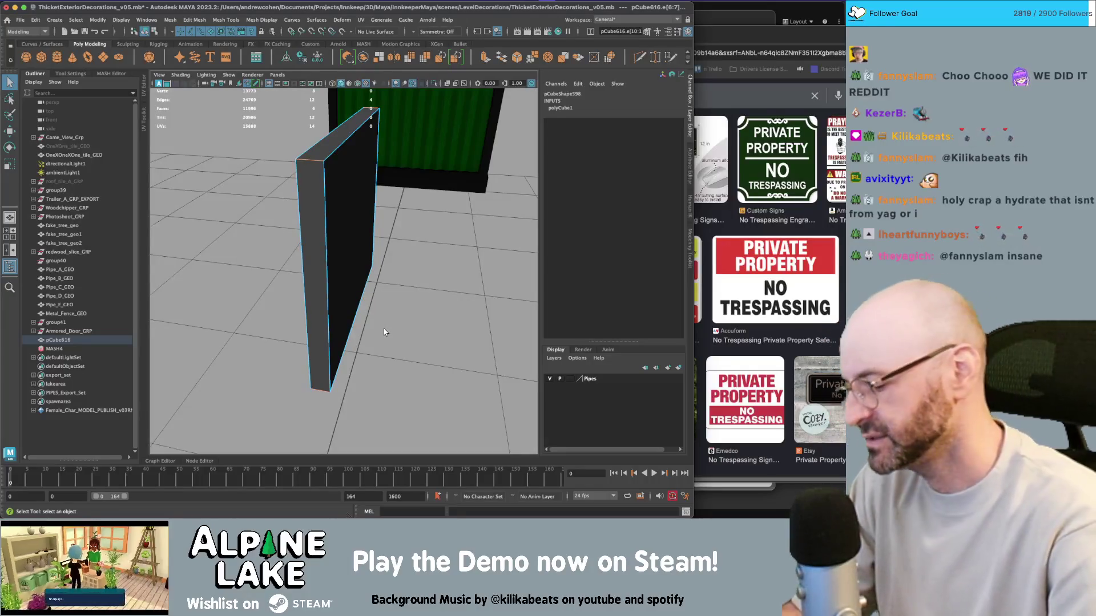
key(alt+b)
key(alt+b)
key(alt+b)
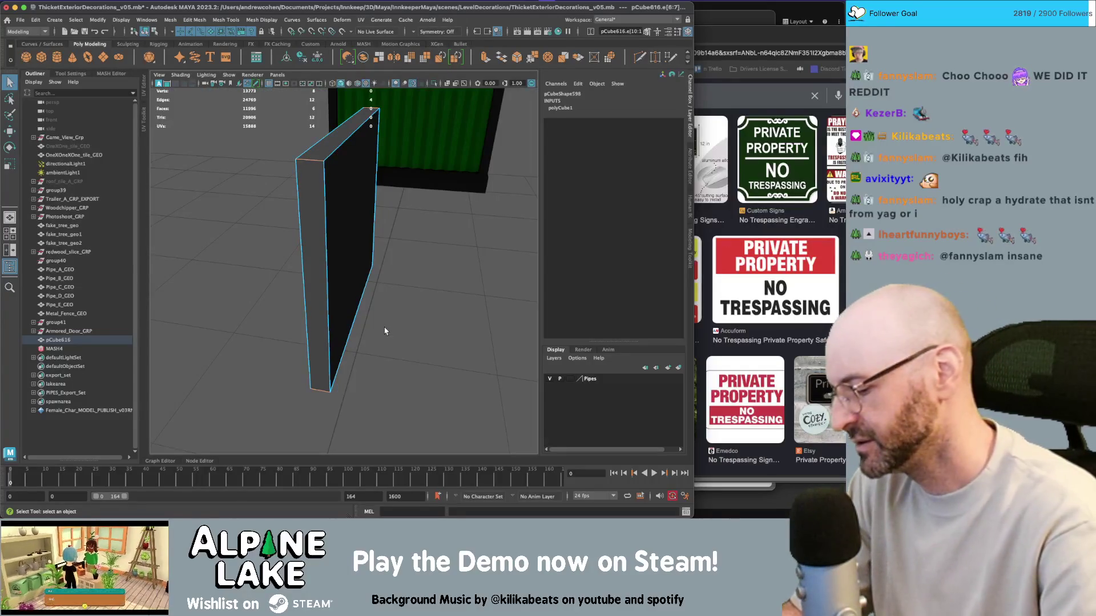
key(ctrl+b)
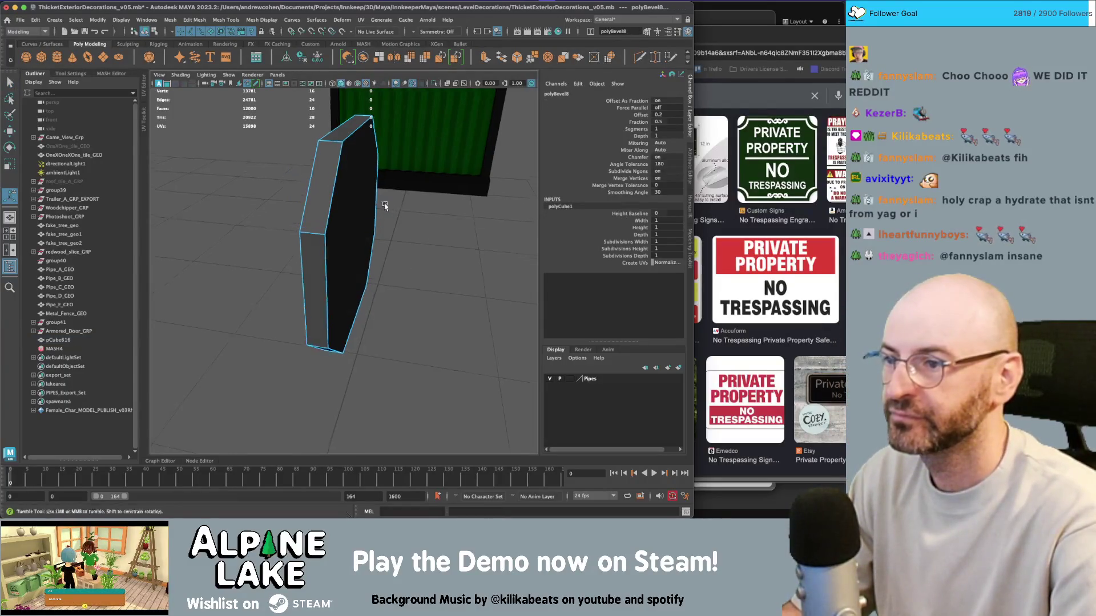
Set pCube616's polyBevel8 to 3 segments with a 0.22 fraction
mouse_move(379, 196)
alt+mouse_down()
mouse_move(333, 196)
mouse_move(346, 209)
alt+mouse_up()
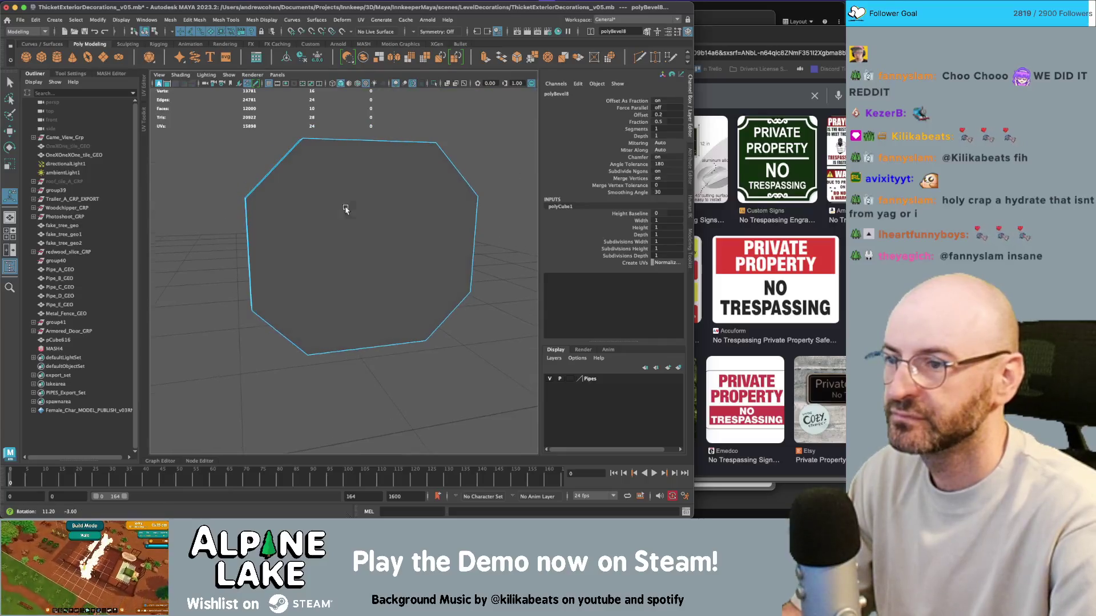
click(641, 221)
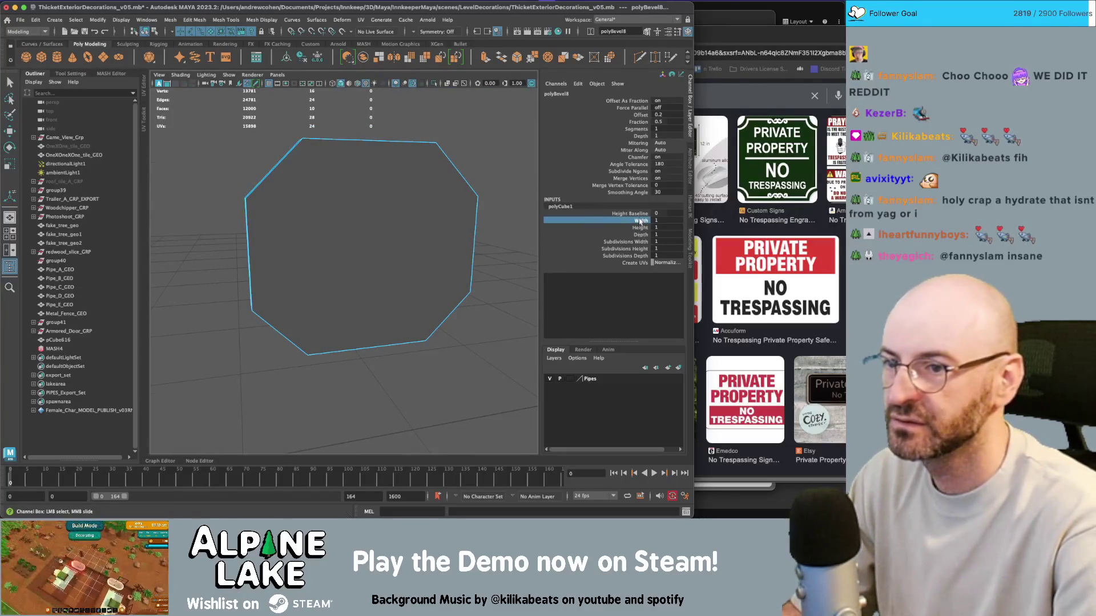
scroll(399, 176, up, 2)
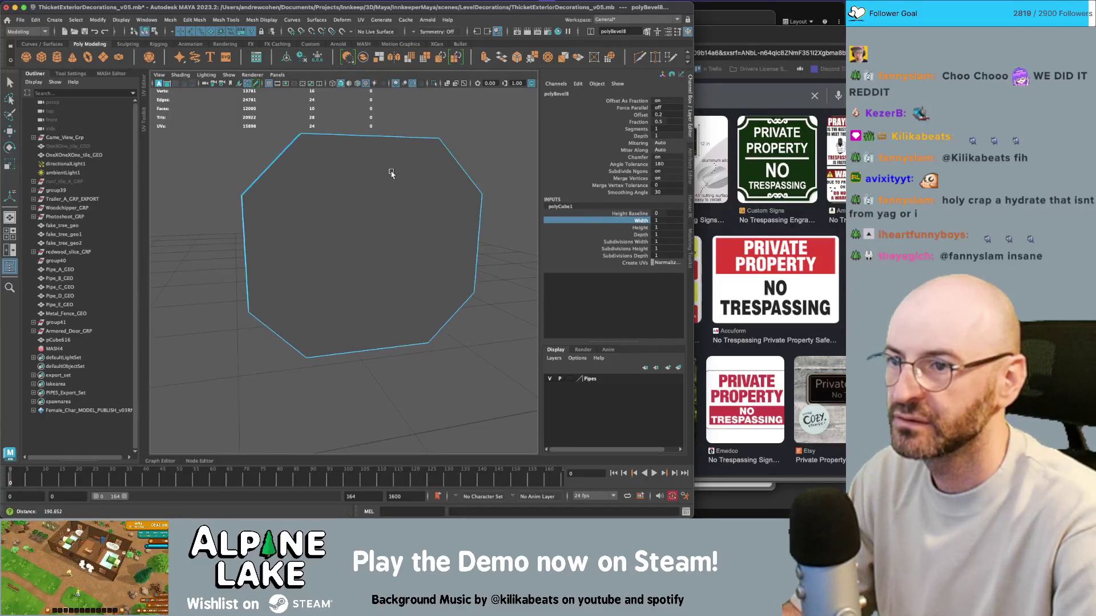
click(145, 30)
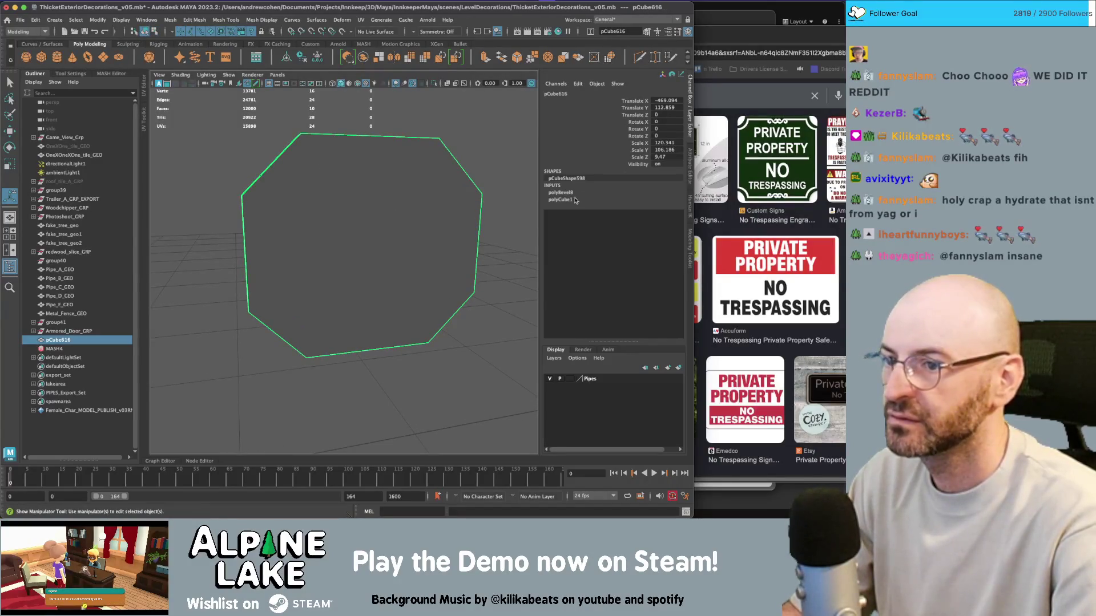
click(564, 193)
click(641, 215)
click(638, 221)
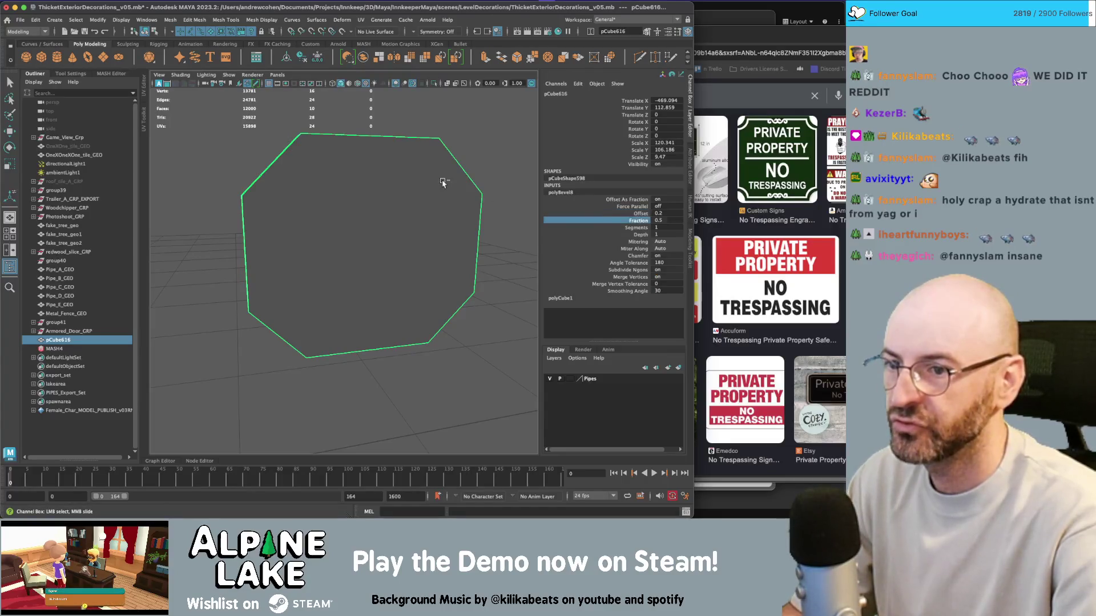
mouse_move(440, 178)
mouse_down()
mouse_move(413, 174)
mouse_move(451, 196)
mouse_move(359, 185)
mouse_move(393, 223)
mouse_move(316, 220)
mouse_move(311, 200)
mouse_up()
click(629, 229)
click(638, 220)
Reselect the rounded panel and cut extra edges into it, orbiting to check
click(419, 174)
click(345, 194)
key(y)
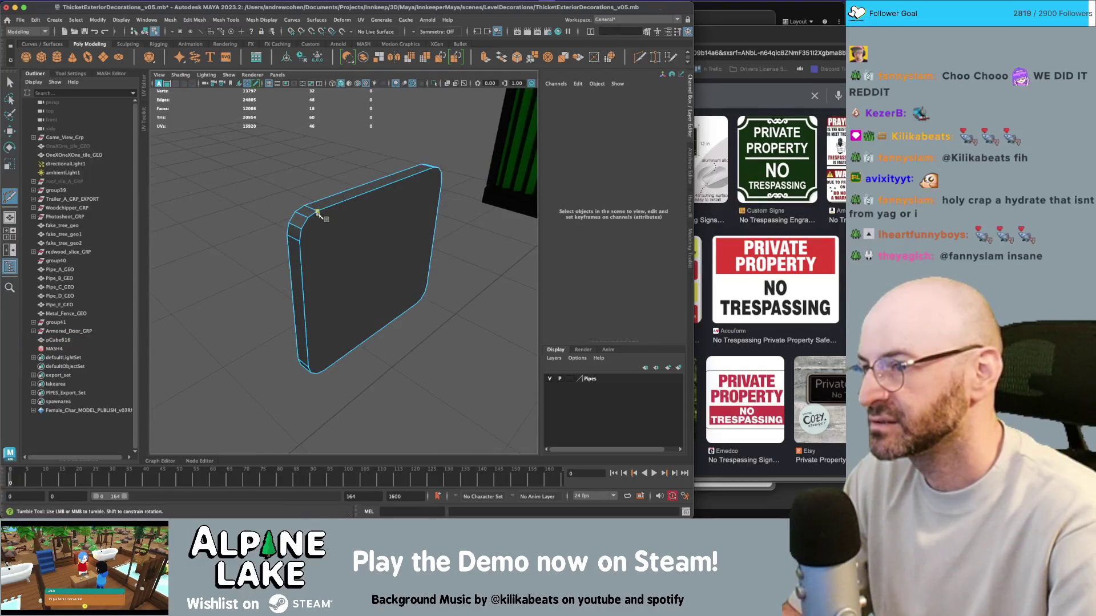
mouse_move(331, 258)
mouse_down()
mouse_move(289, 217)
mouse_move(324, 330)
mouse_up()
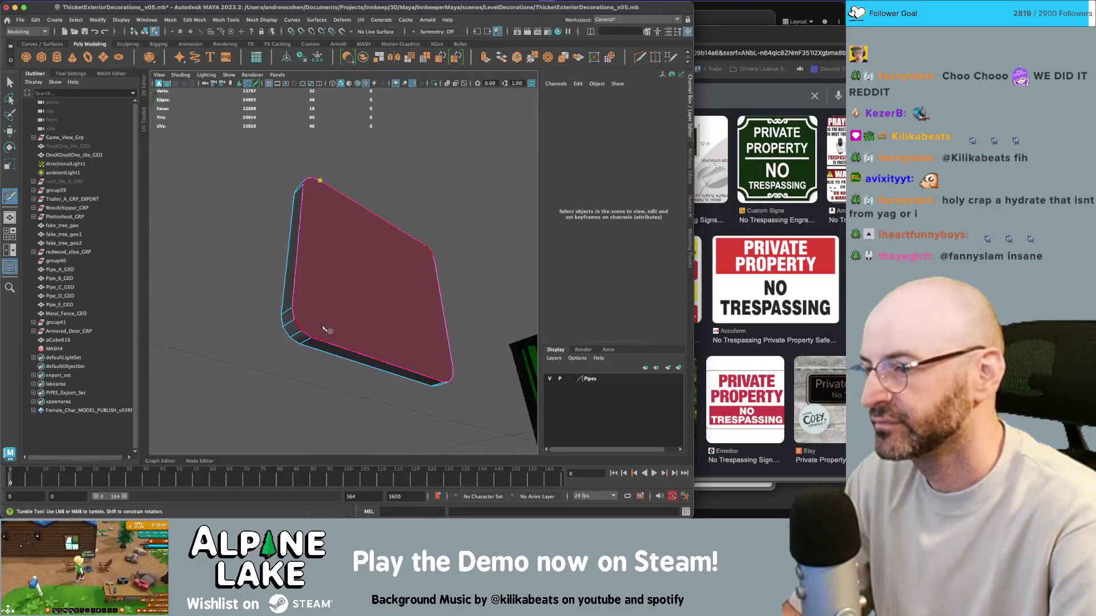
mouse_move(351, 237)
mouse_down()
mouse_move(298, 229)
mouse_move(314, 217)
mouse_move(394, 230)
mouse_move(378, 217)
mouse_move(388, 349)
mouse_move(377, 326)
mouse_move(333, 334)
mouse_move(367, 278)
mouse_up()
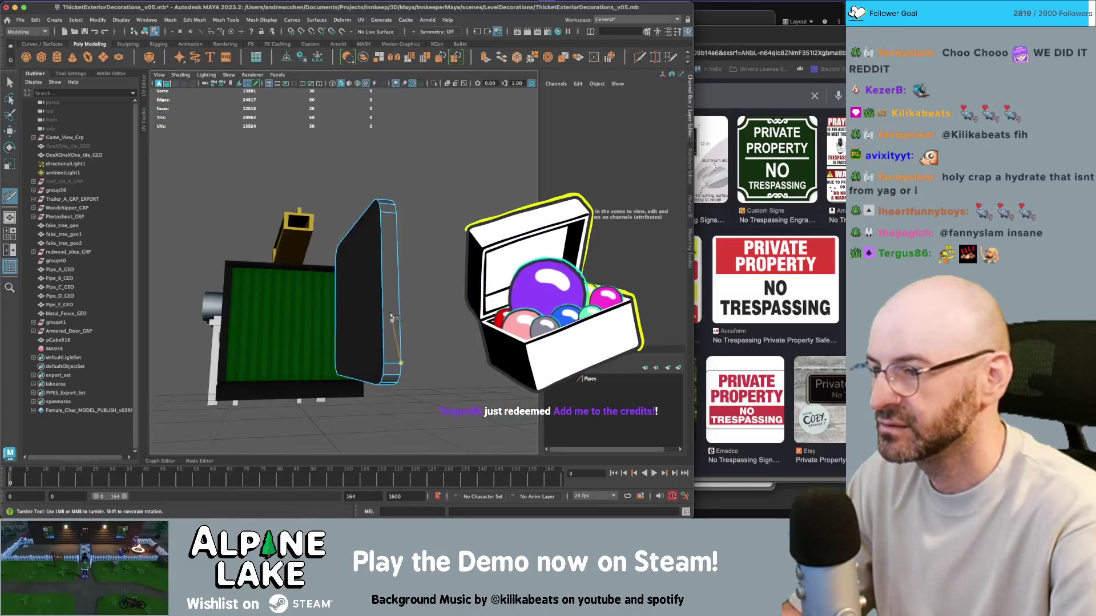
Delete the panel's selected face and isolate the panel in view
right_click(367, 278)
click(367, 280)
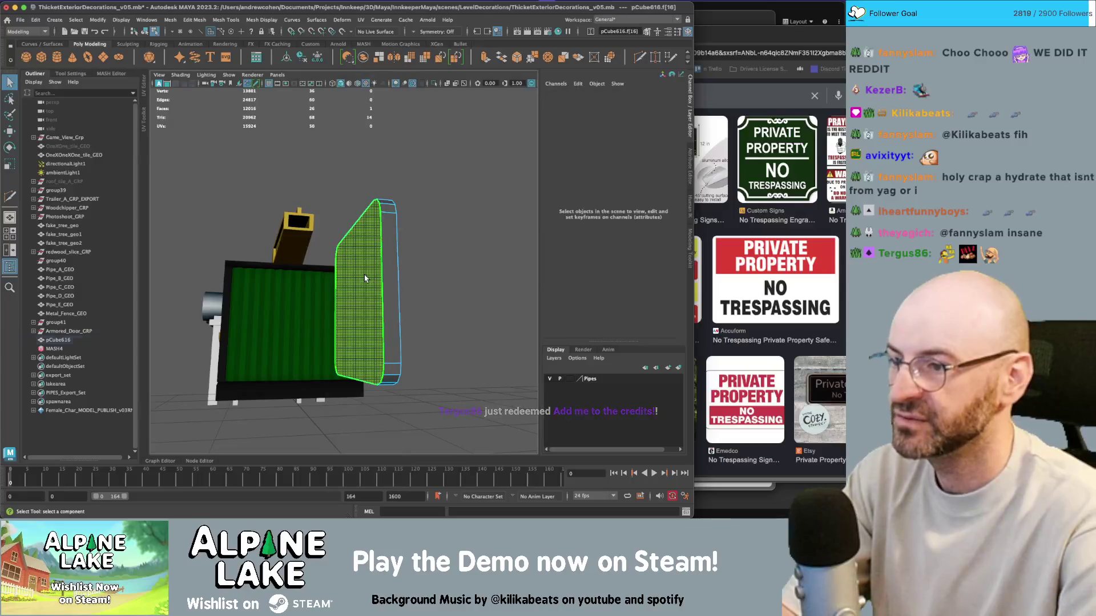
key(Delete)
key(super+1)
mouse_move(407, 267)
mouse_down()
mouse_move(342, 274)
mouse_move(325, 311)
mouse_move(302, 287)
mouse_move(314, 306)
mouse_up()
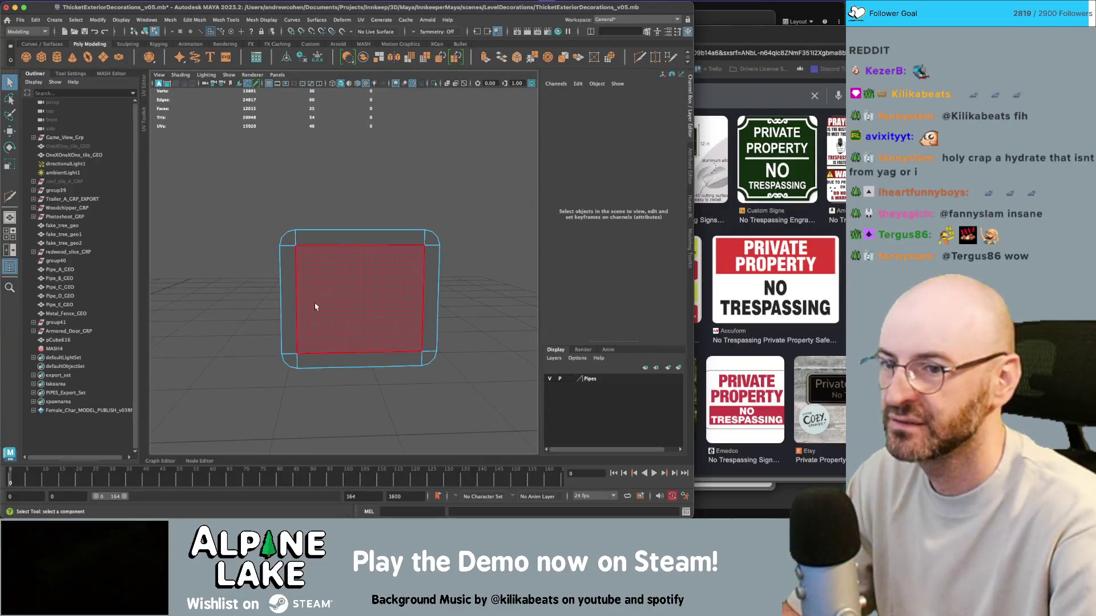
Scale and raise the panel's front face, then reselect the whole panel
click(347, 298)
key(r)
mouse_move(360, 267)
mouse_down()
mouse_move(359, 284)
mouse_move(359, 257)
mouse_move(362, 269)
mouse_move(360, 259)
mouse_move(326, 265)
mouse_move(361, 243)
mouse_move(362, 230)
mouse_up()
key(w)
key(r)
key(w)
key(r)
click(361, 252)
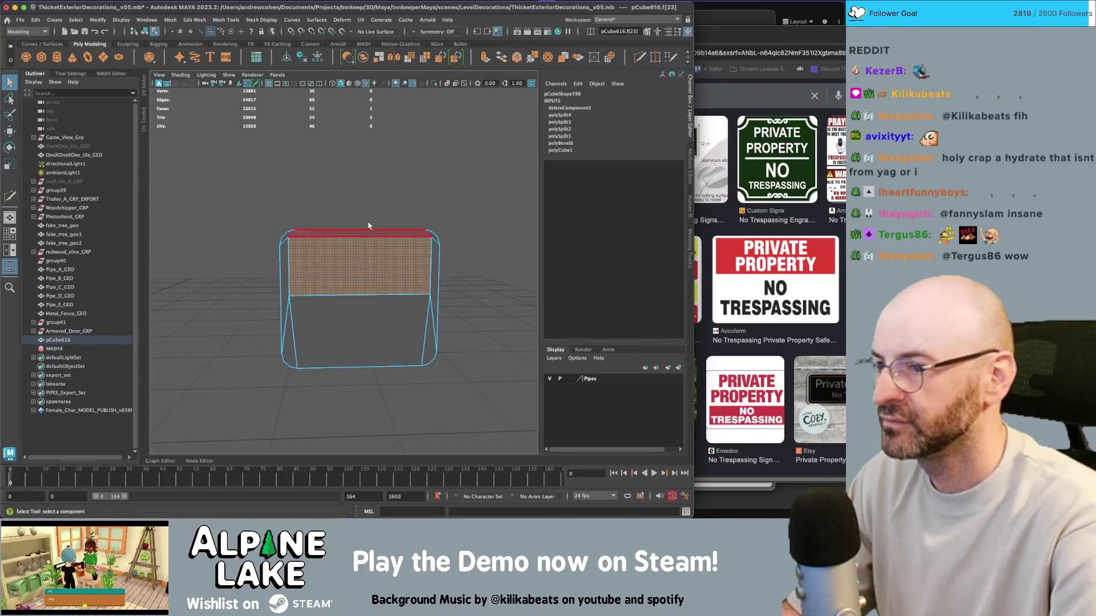
key(q)
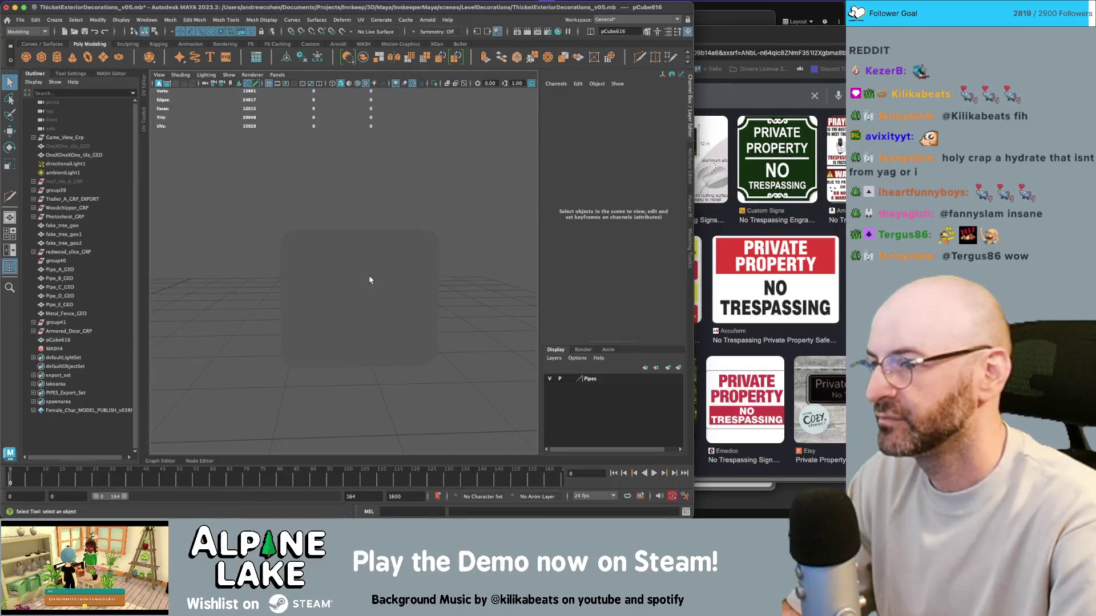
click(368, 274)
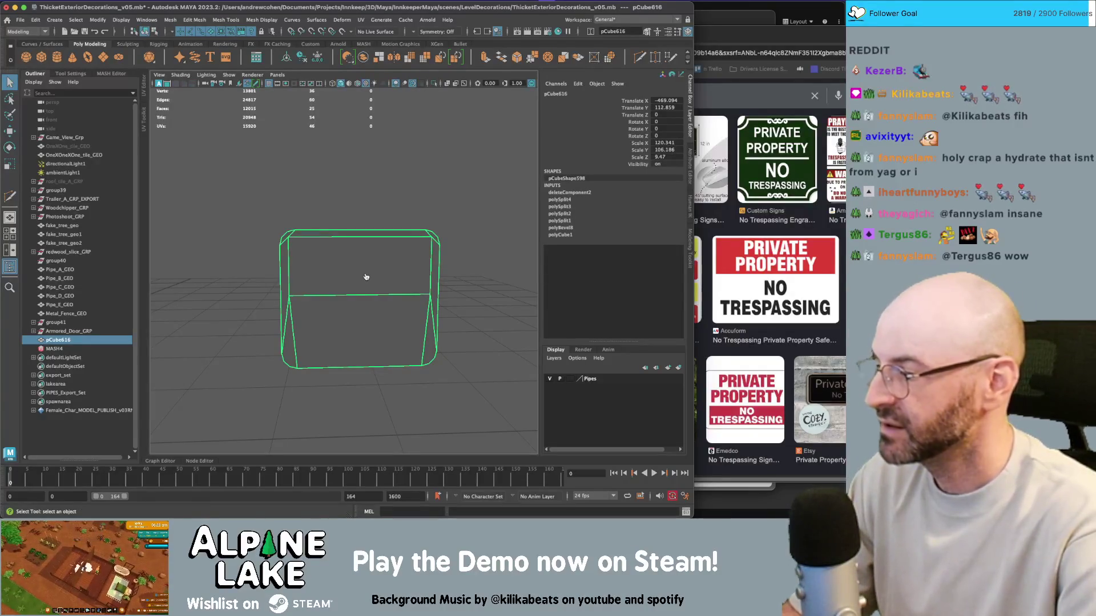
Change a supporter's count in the Credits note from x40 to x41, then return to Maya
key(super+Tab)
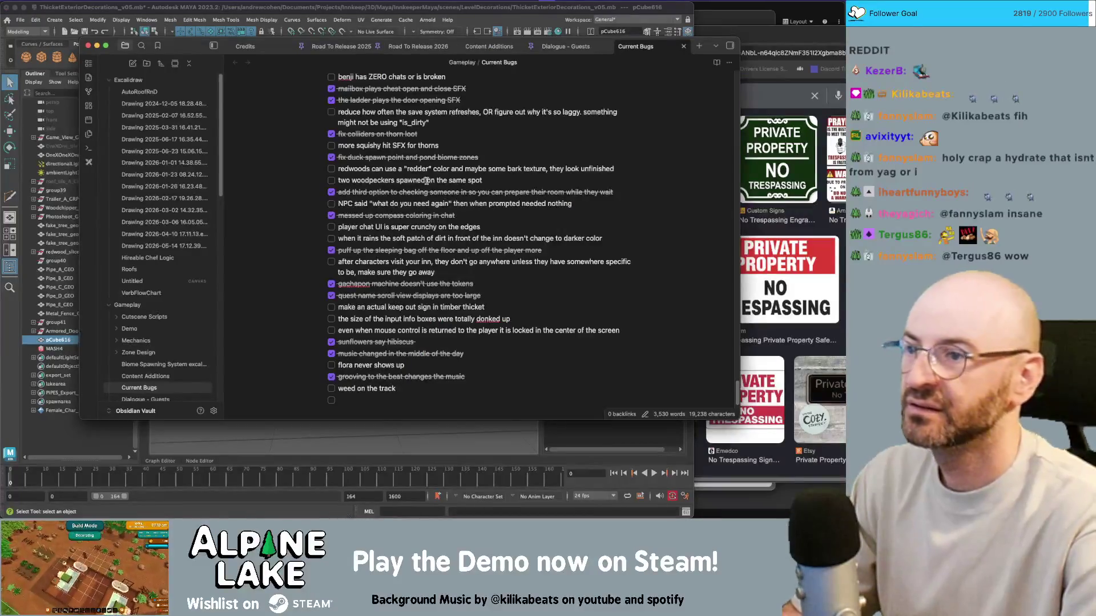
click(272, 50)
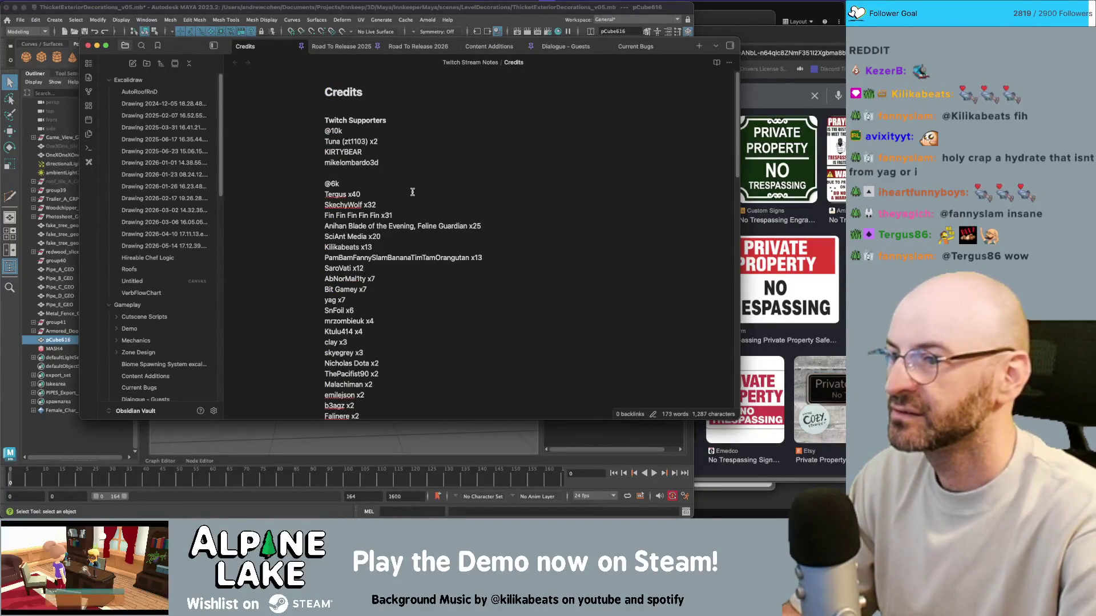
text(1)
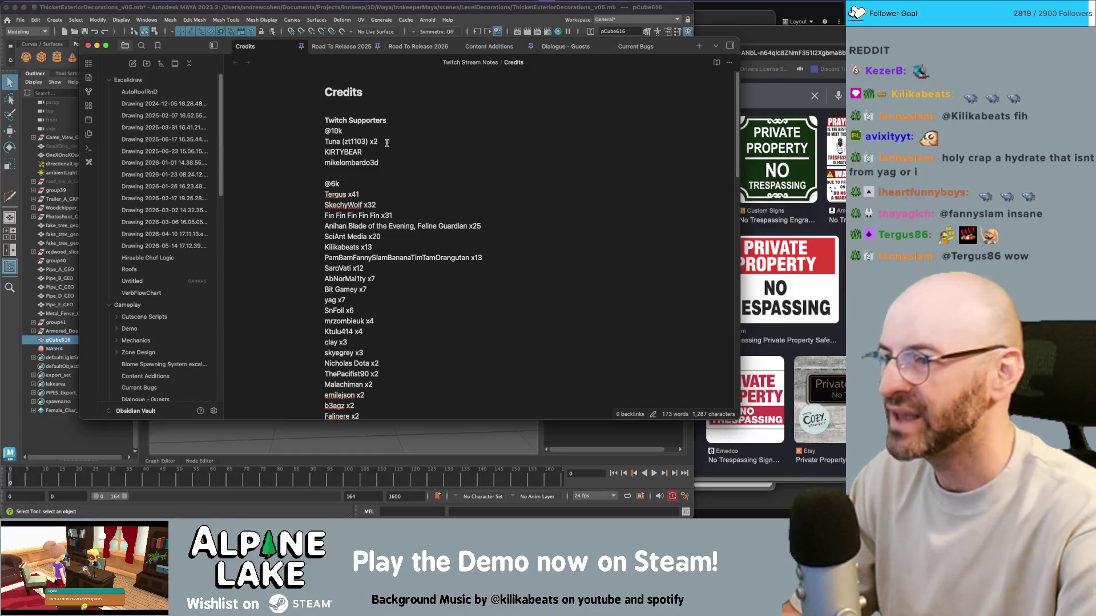
key(super+Tab)
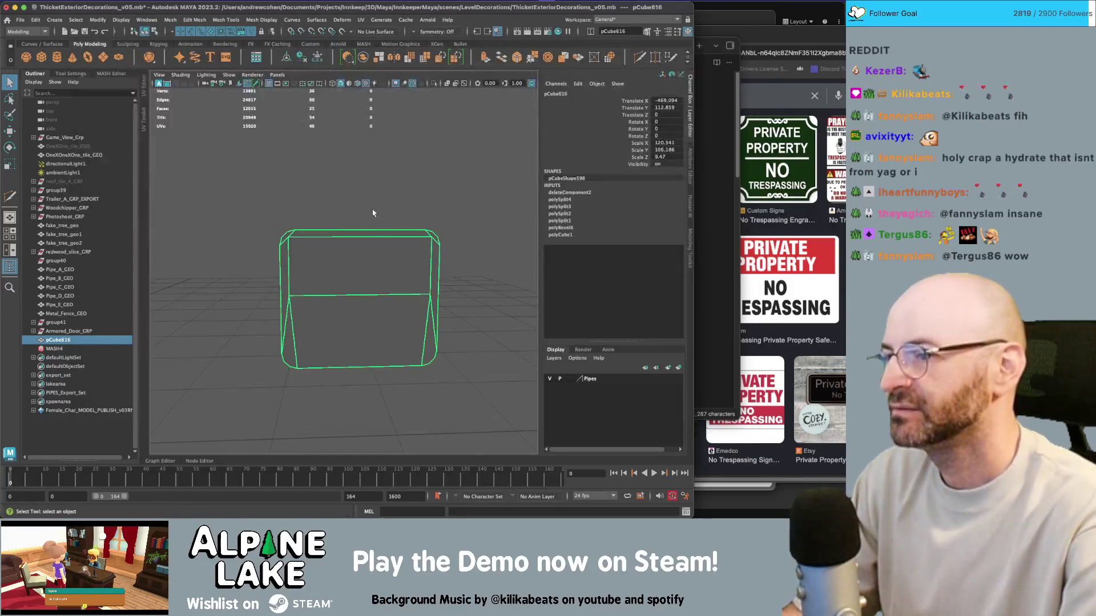
Assign the existing maya_ColorPallet_Metal_Mat material to the board
right_click(362, 245)
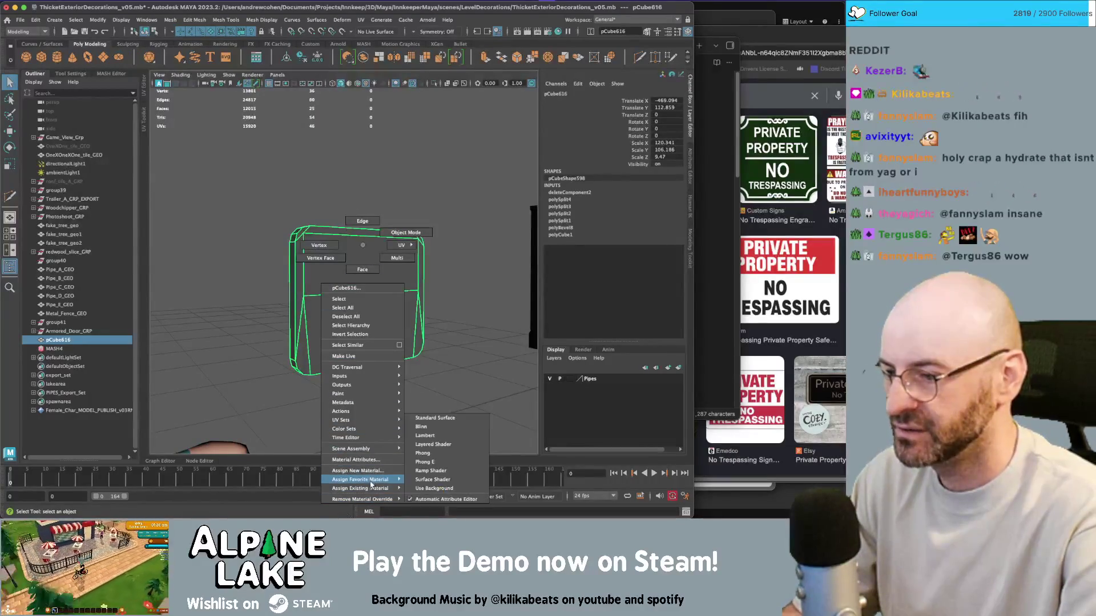
mouse_move(372, 490)
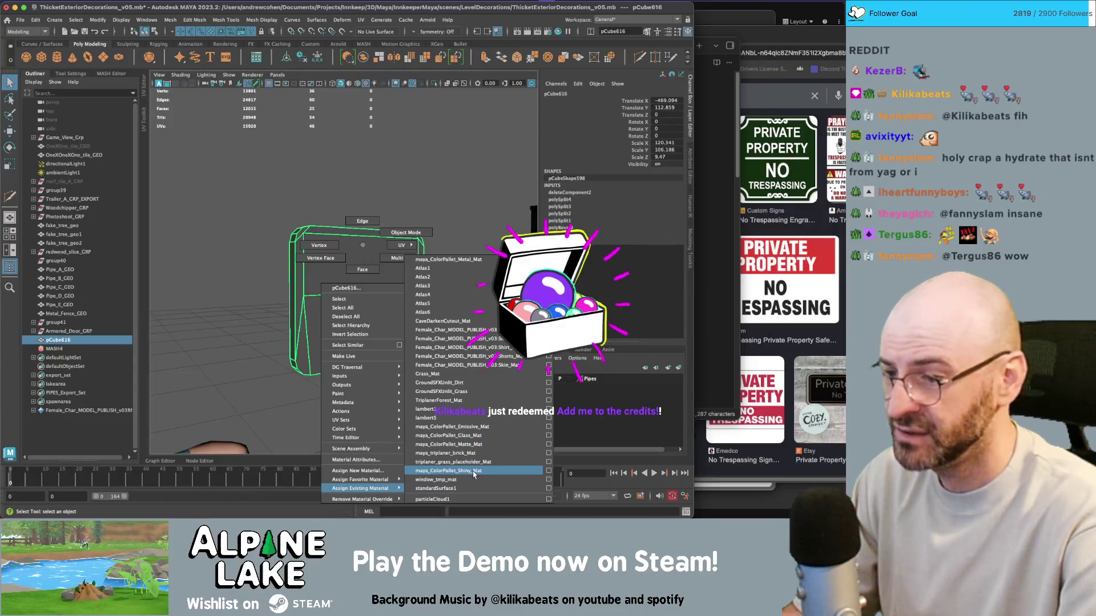
click(458, 260)
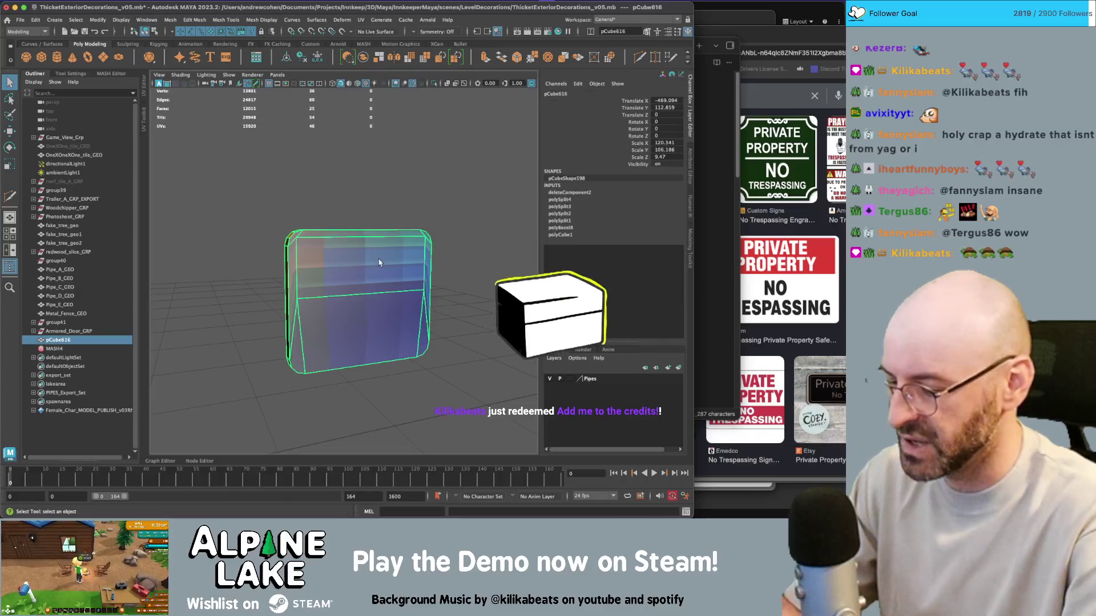
Open the board's UV layout, then place the caret after x13 in the Credits note
key(ctrl+u)
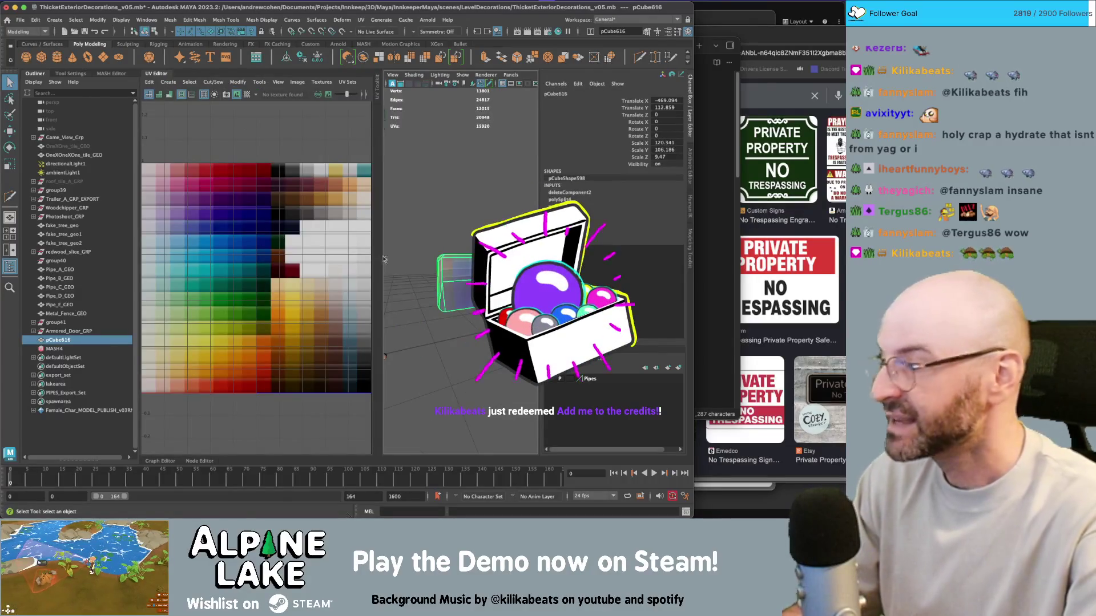
key(super+Tab)
click(423, 248)
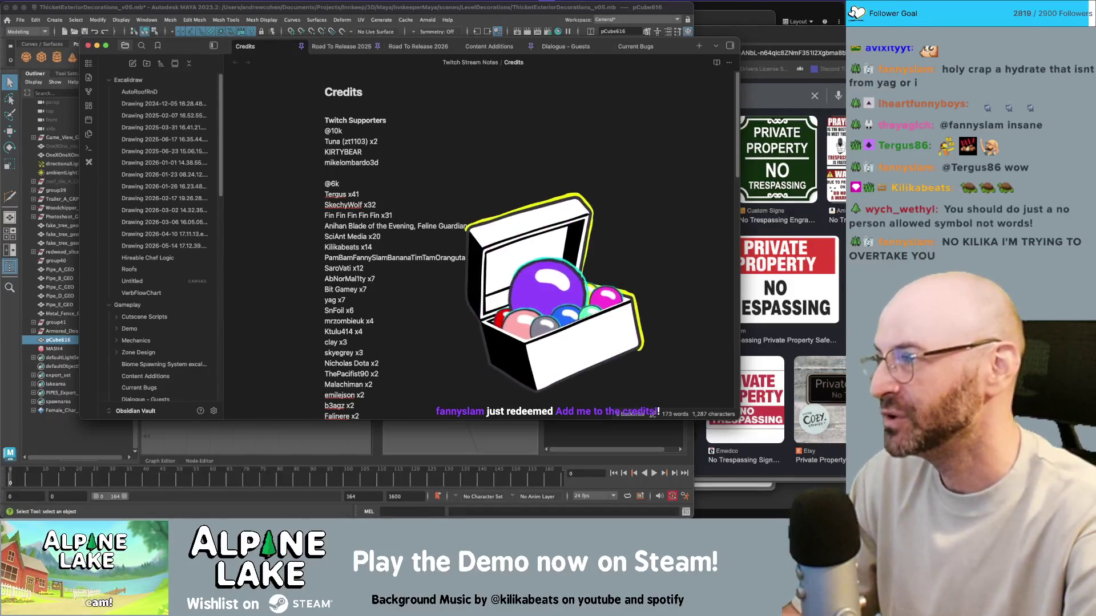
Select the final 3 of the x13 count in the Credits note
key(shift+Left)
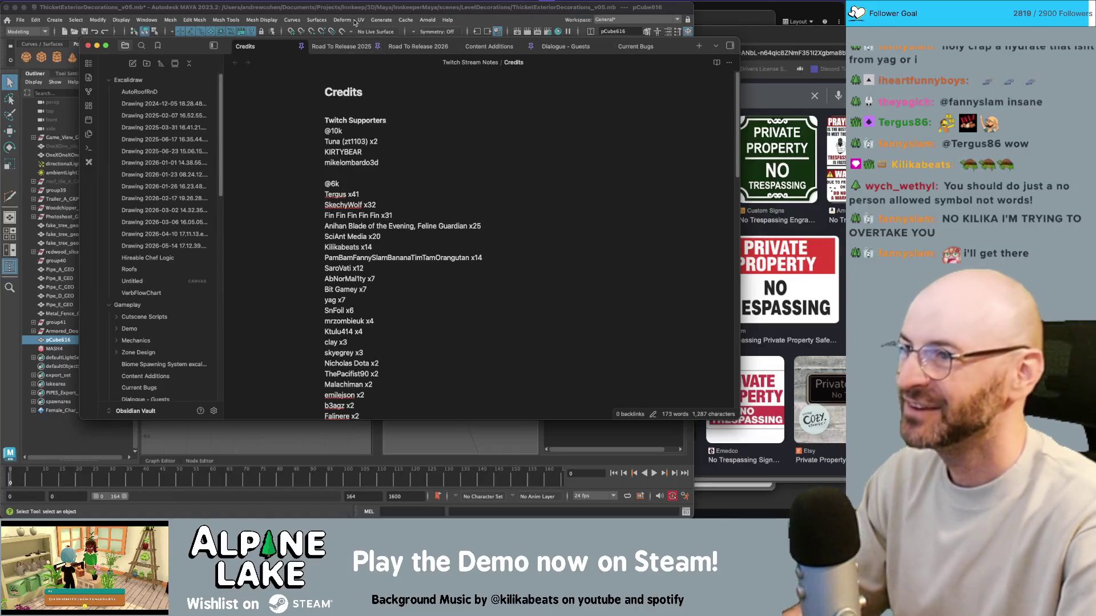
Dismiss the notes and bring the Google Images private property sign search forward
click(354, 7)
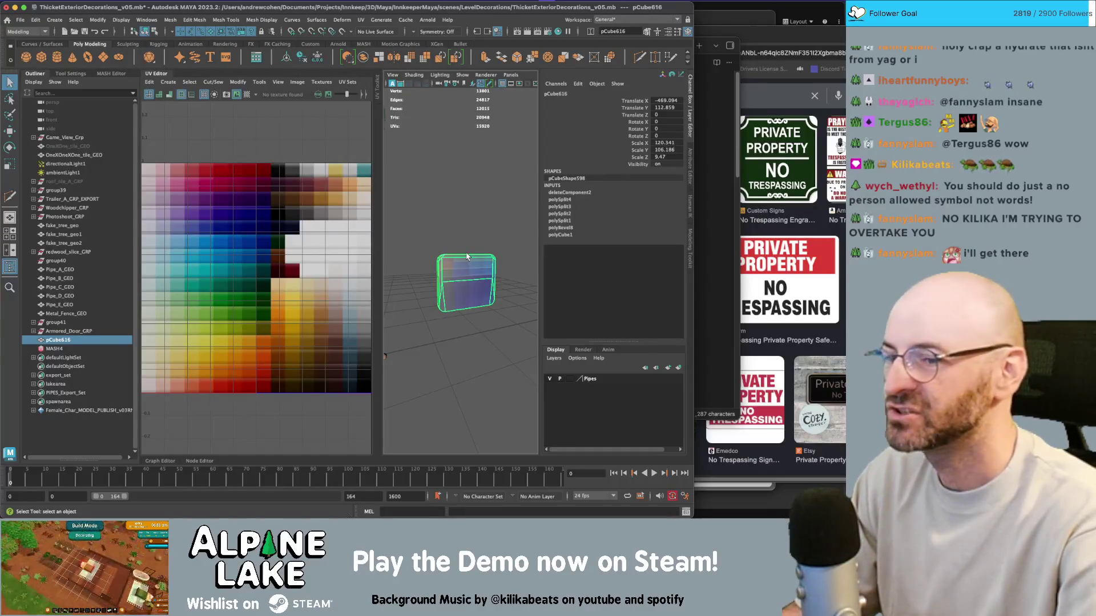
click(815, 231)
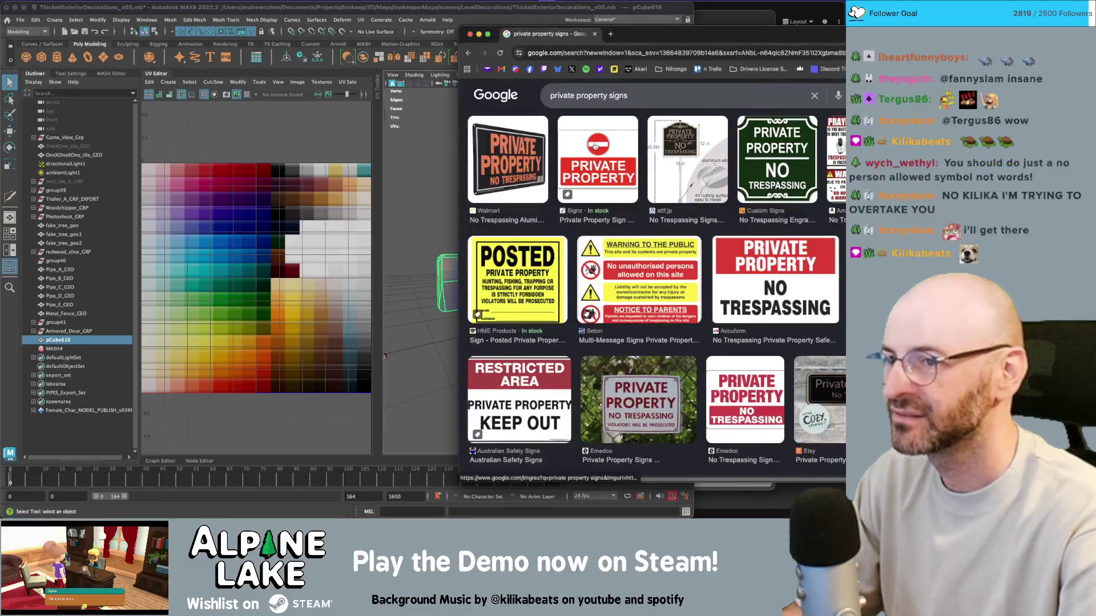
Browse the private property sign image results for reference, then bring Maya back in front
scroll(596, 145, down, 3)
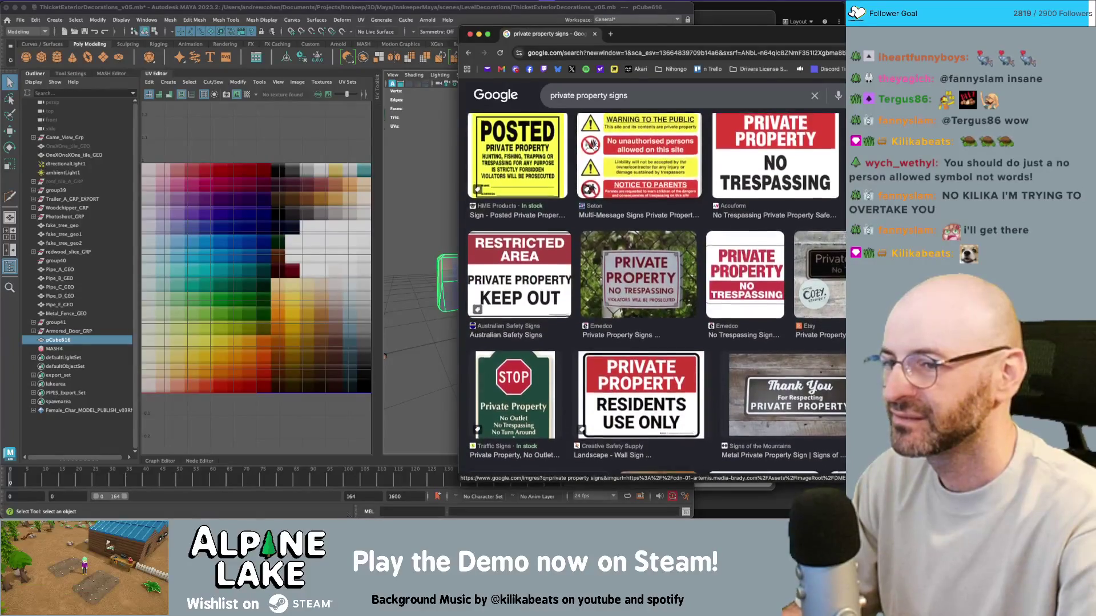
scroll(594, 148, down, 5)
scroll(594, 147, down, 3)
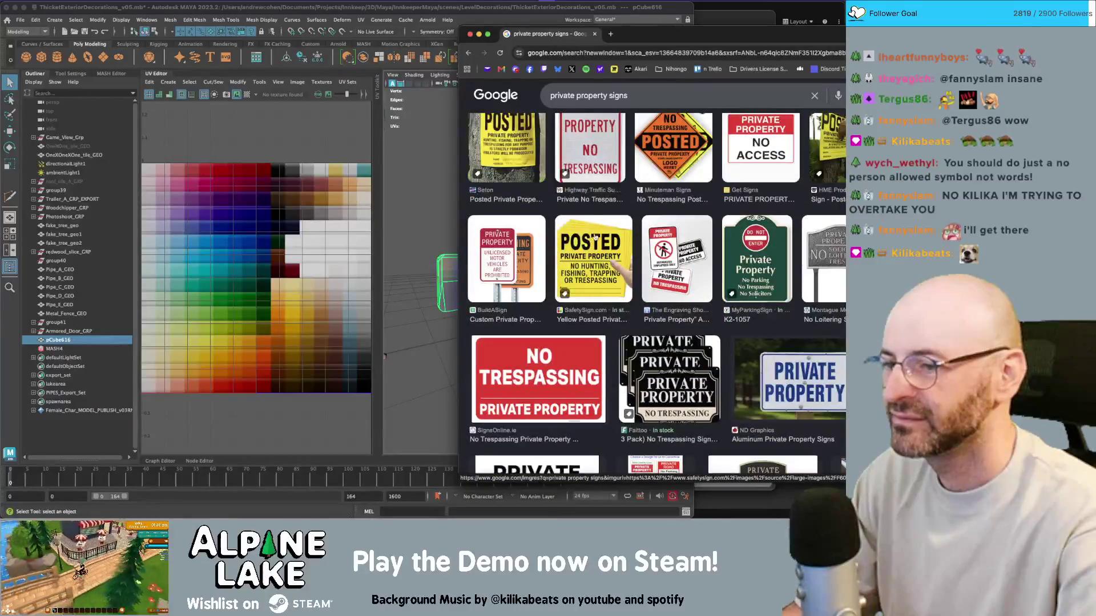
scroll(598, 228, up, 10)
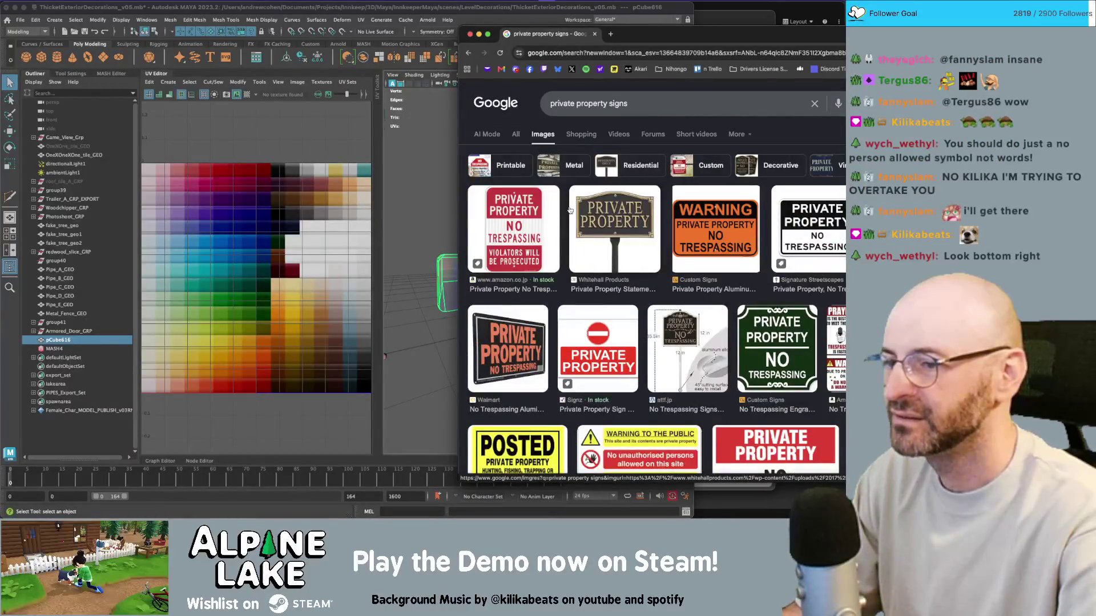
scroll(685, 245, down, 3)
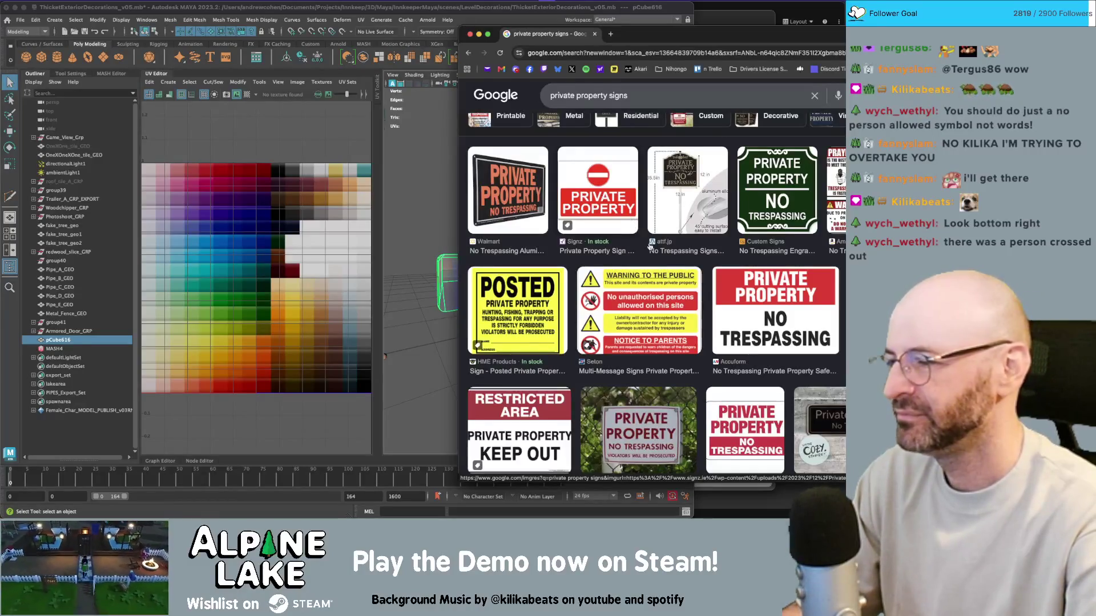
scroll(649, 246, down, 5)
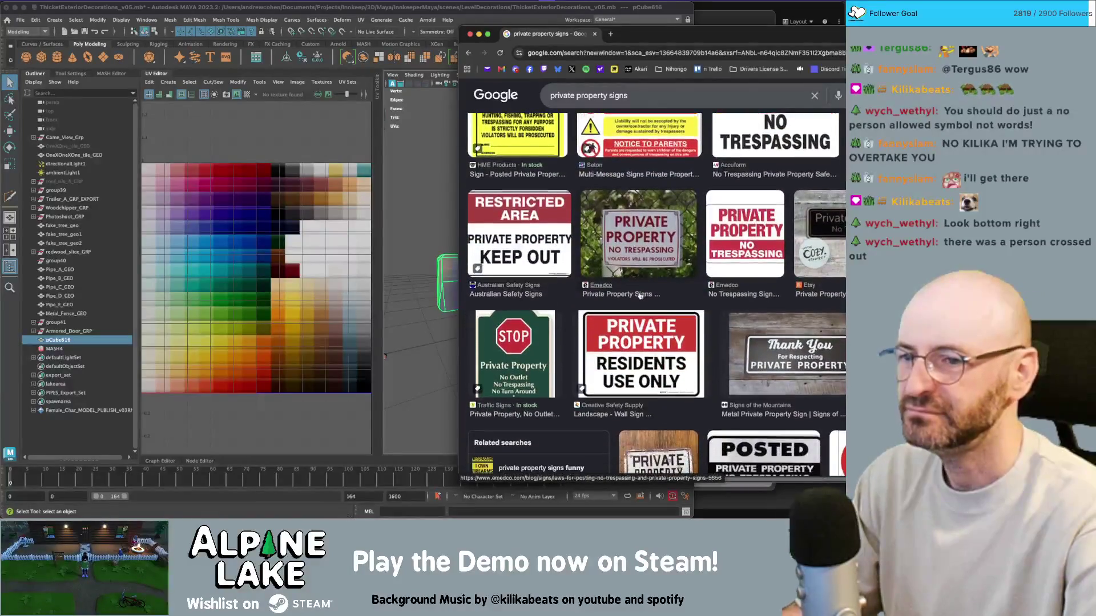
scroll(639, 291, up, 2)
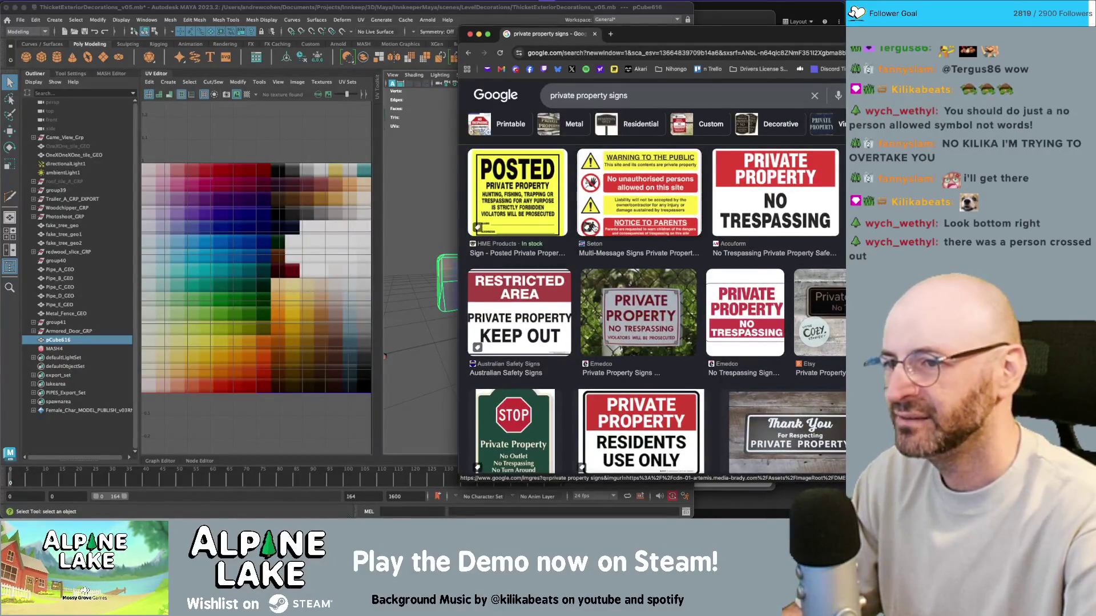
scroll(597, 227, down, 10)
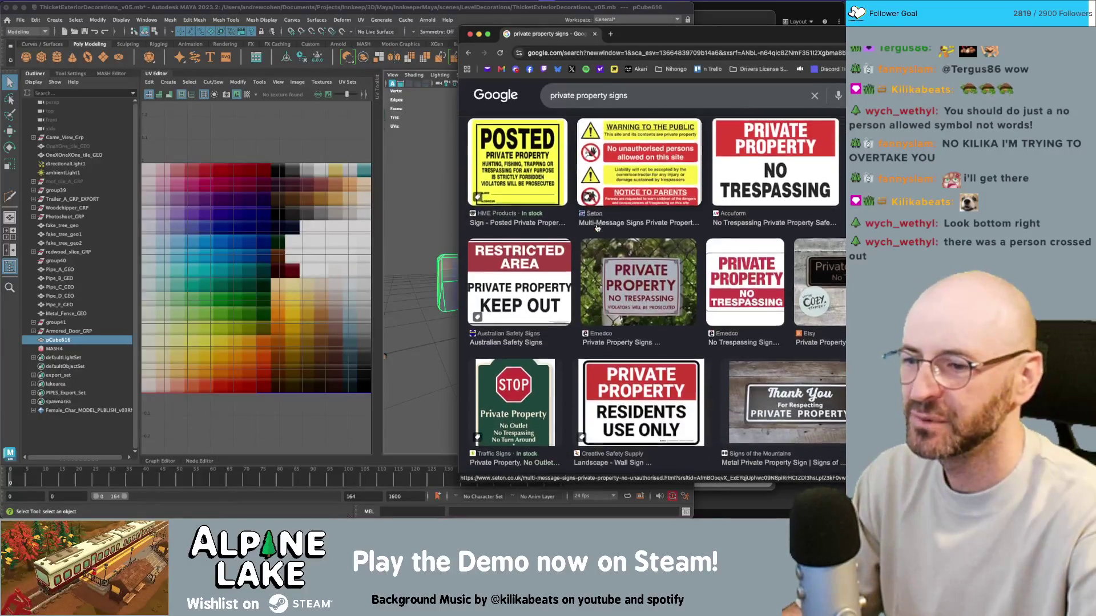
scroll(627, 251, down, 3)
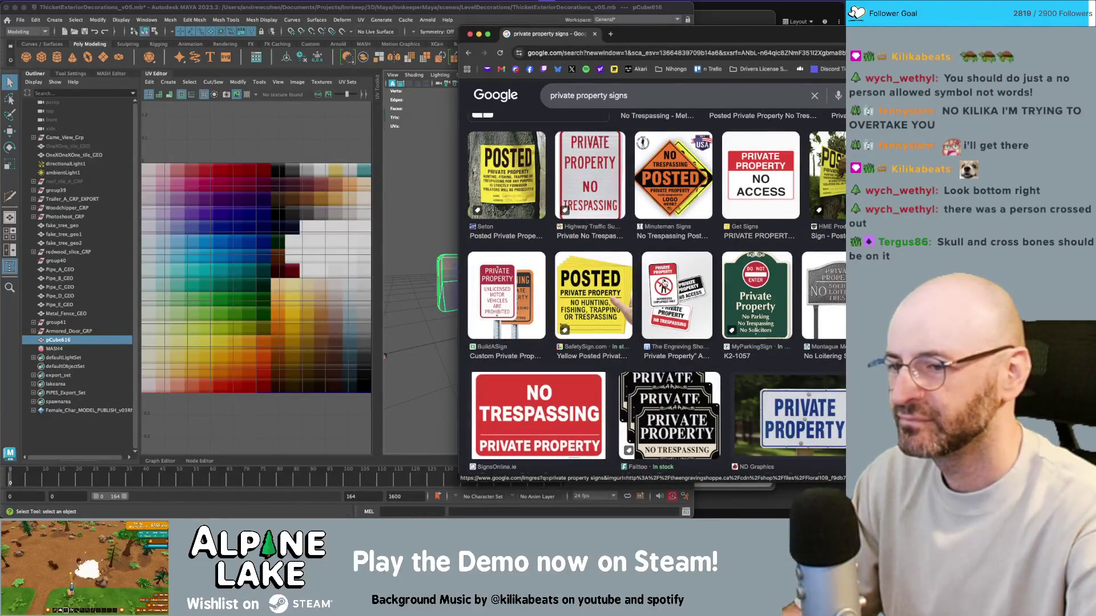
scroll(664, 284, down, 4)
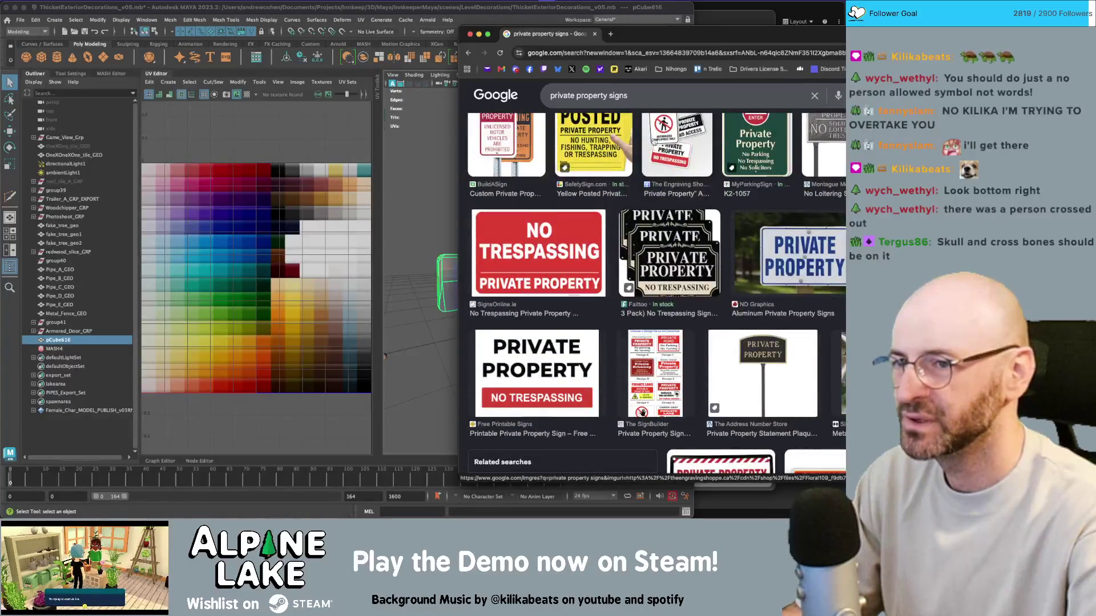
scroll(665, 170, up, 1)
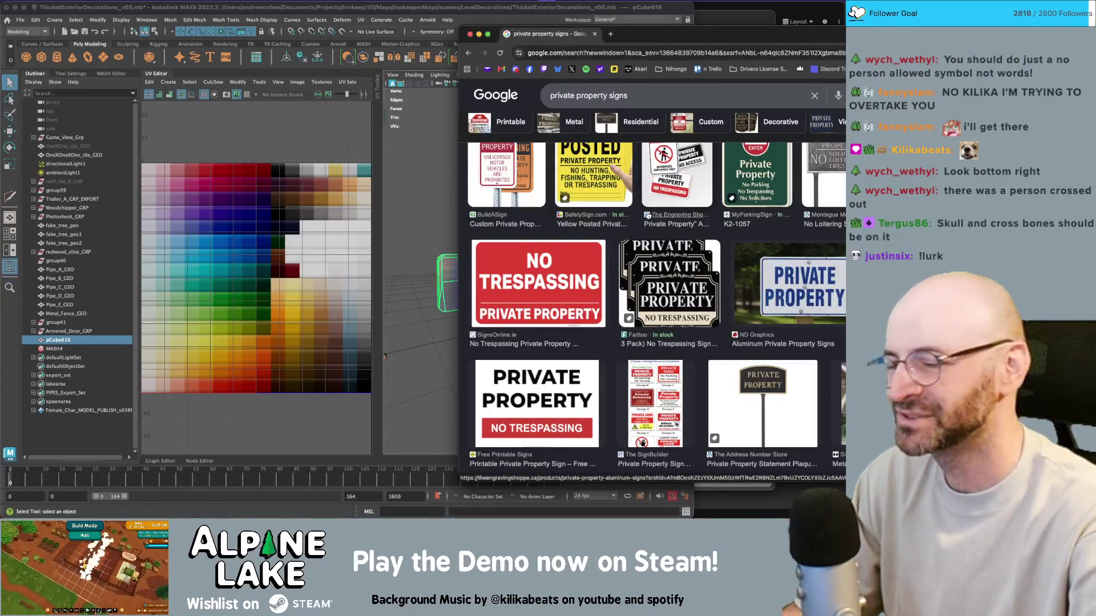
scroll(681, 290, down, 3)
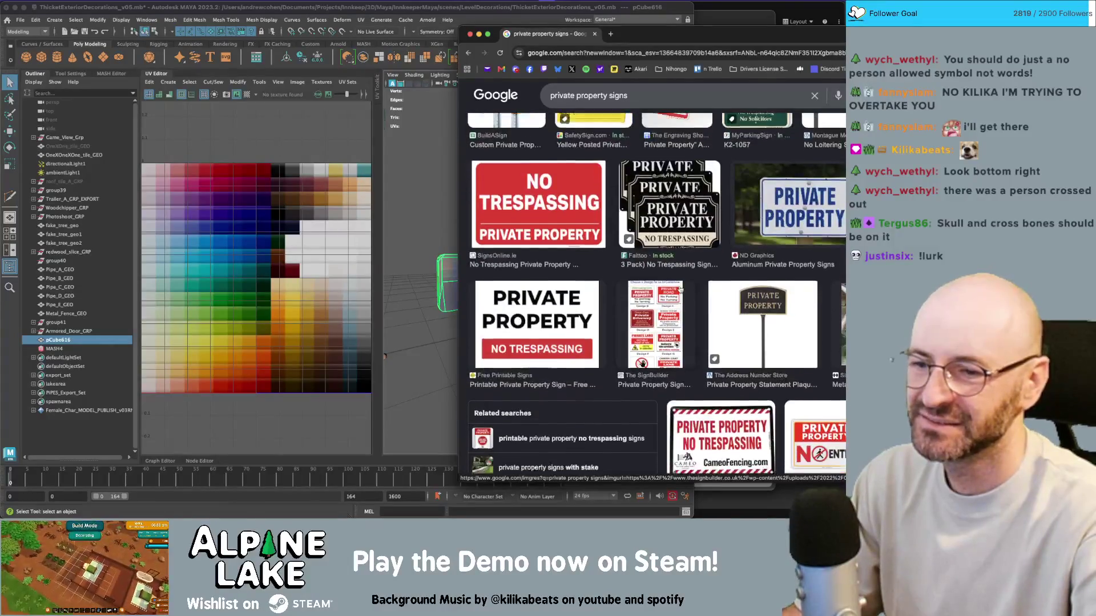
scroll(681, 289, down, 2)
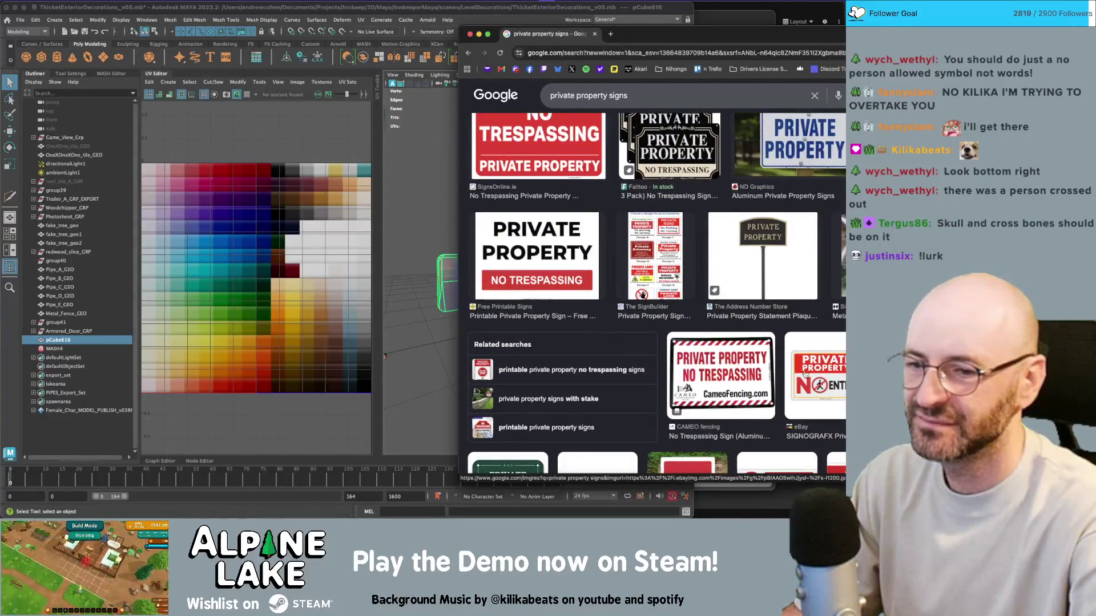
scroll(797, 359, down, 4)
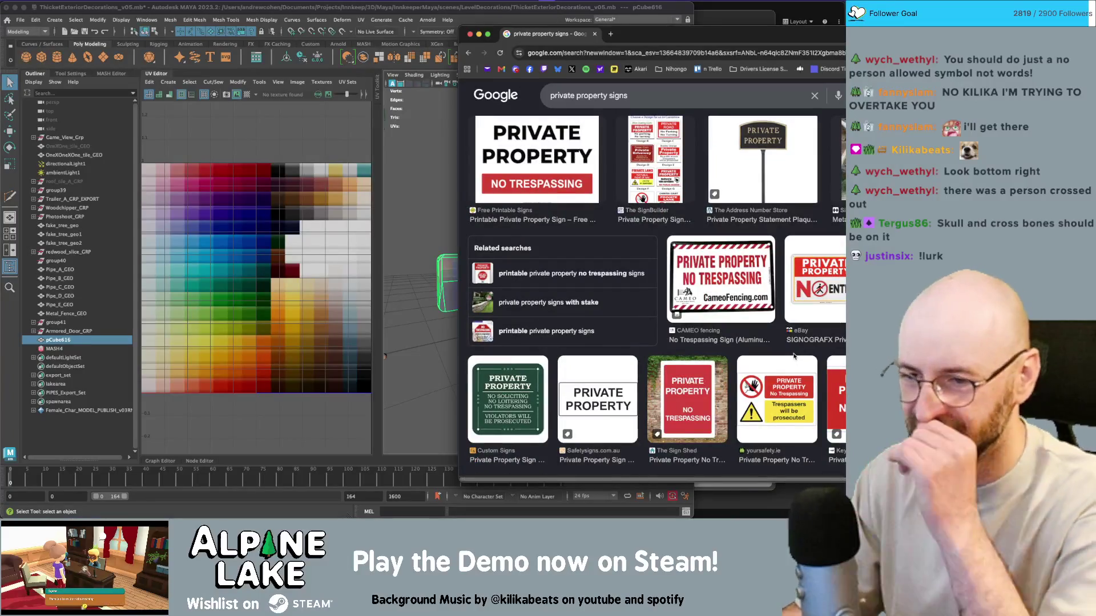
scroll(718, 350, up, 1)
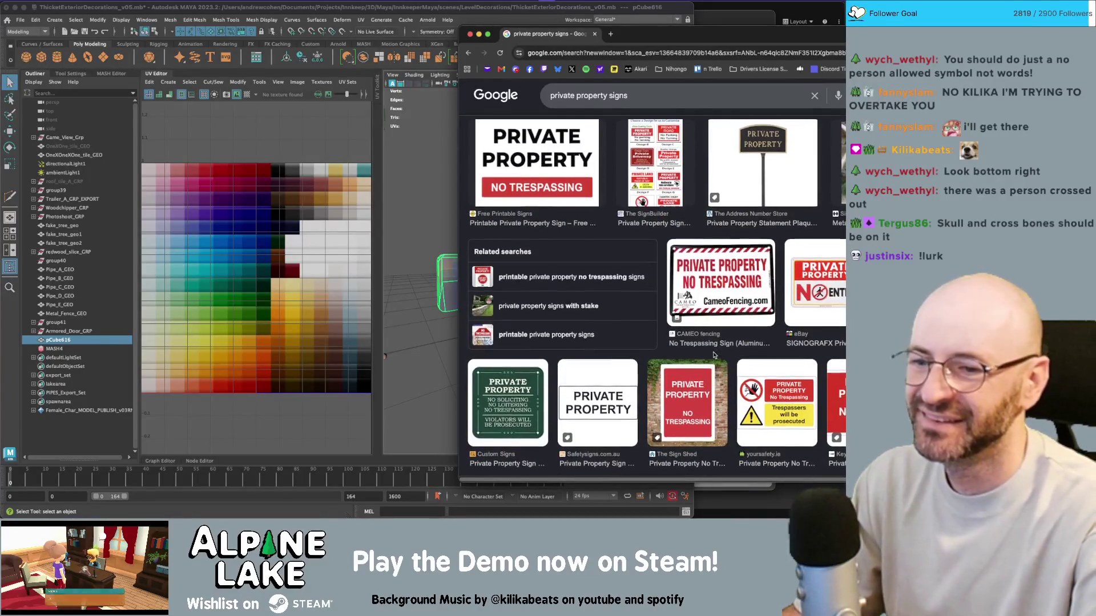
scroll(713, 343, up, 5)
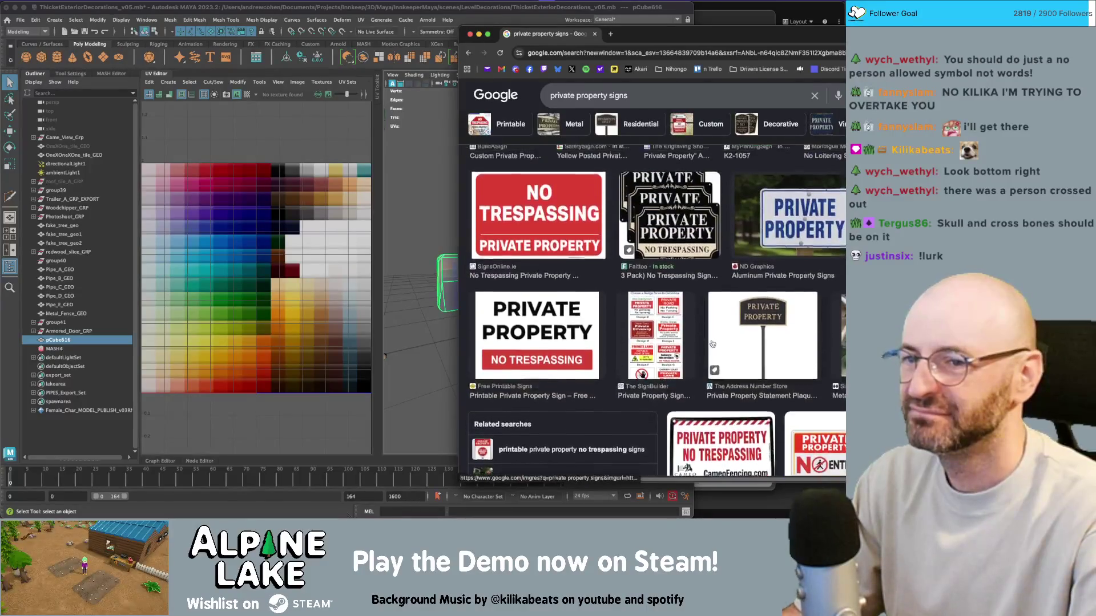
scroll(712, 343, up, 2)
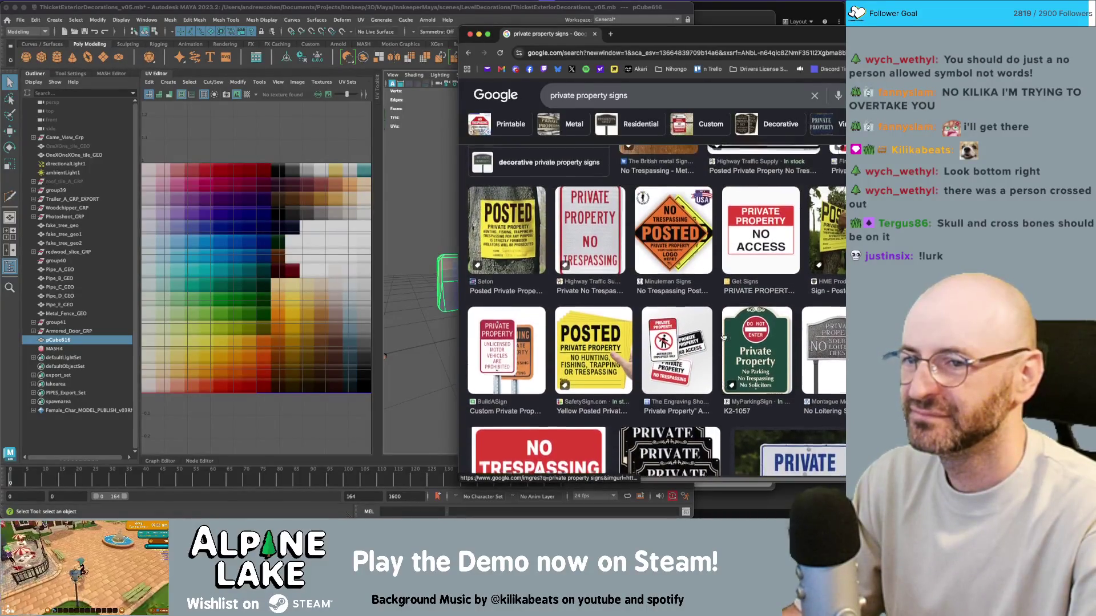
click(459, 257)
Frame the sign board and select its top band face
key(f)
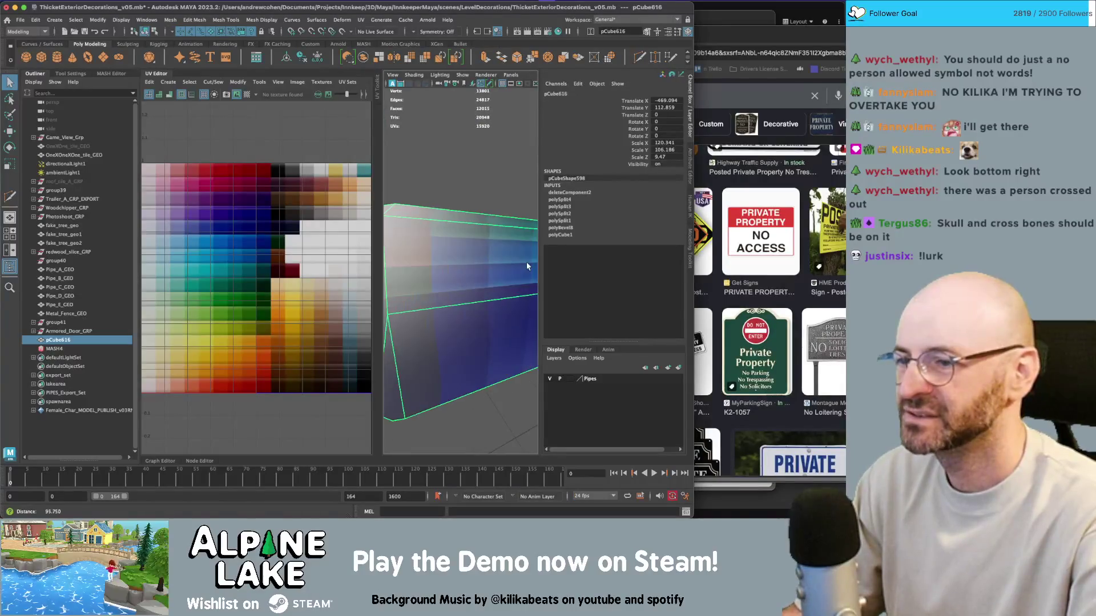
right_click(449, 256)
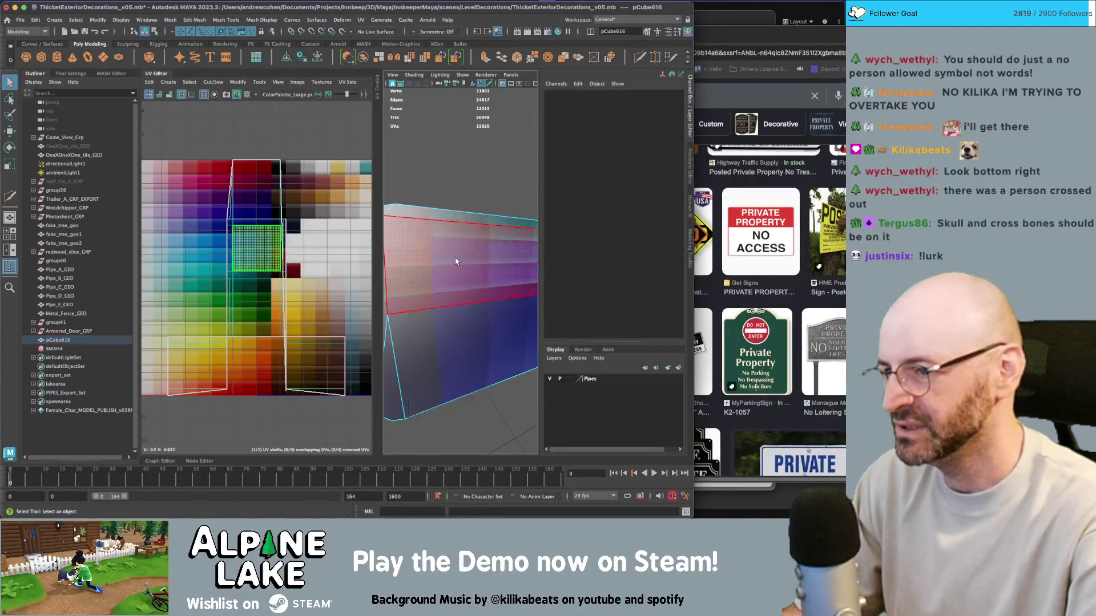
click(463, 258)
drag(429, 232, 279, 101)
Planar-map the top band along Z with projection width and height of 2
click(168, 82)
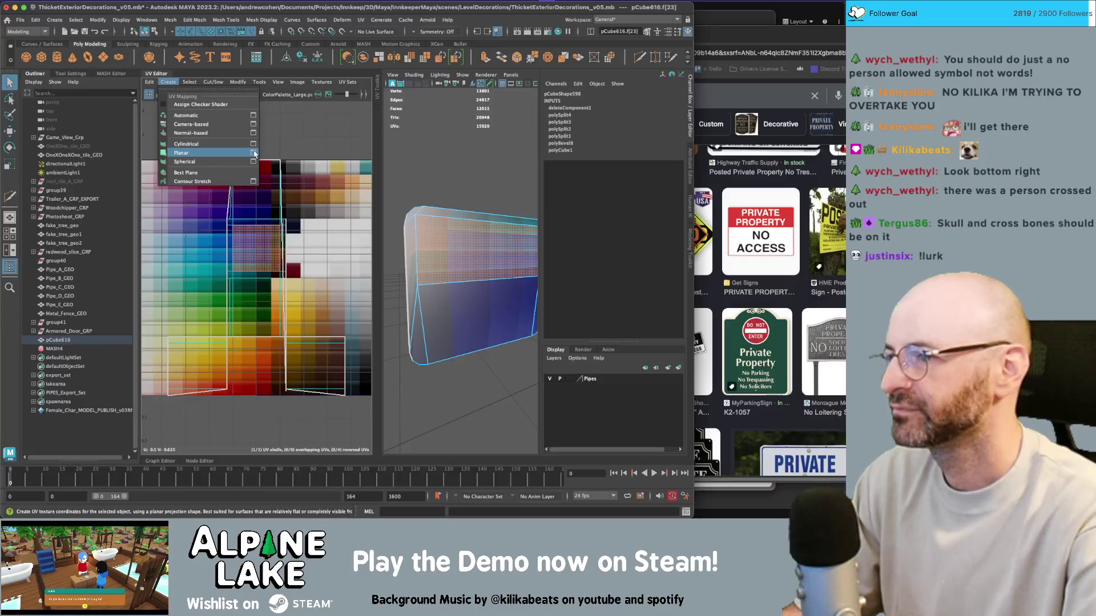
click(253, 153)
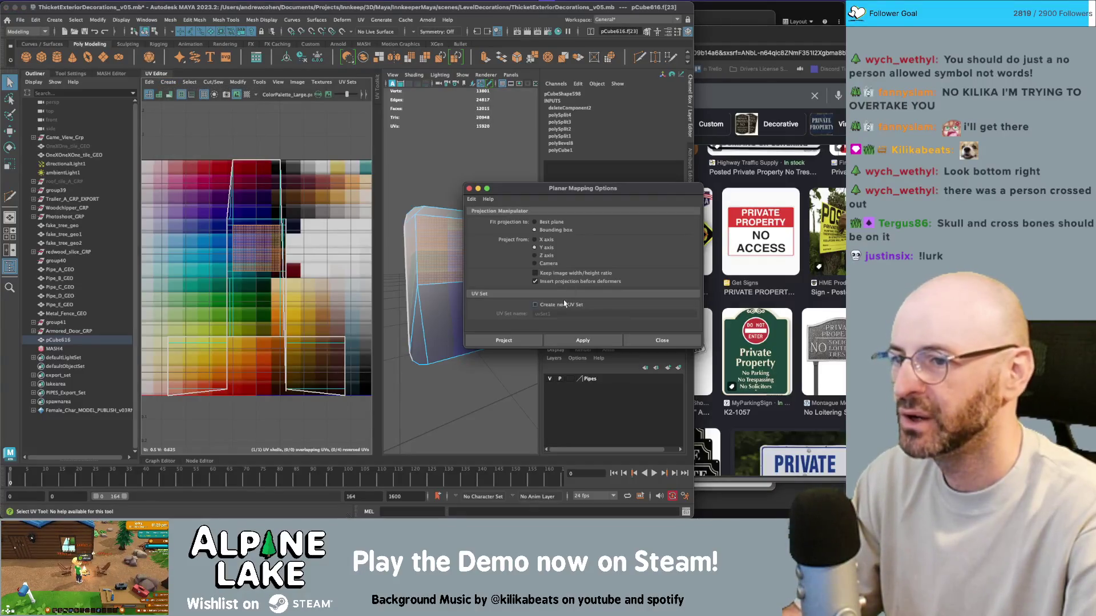
click(585, 339)
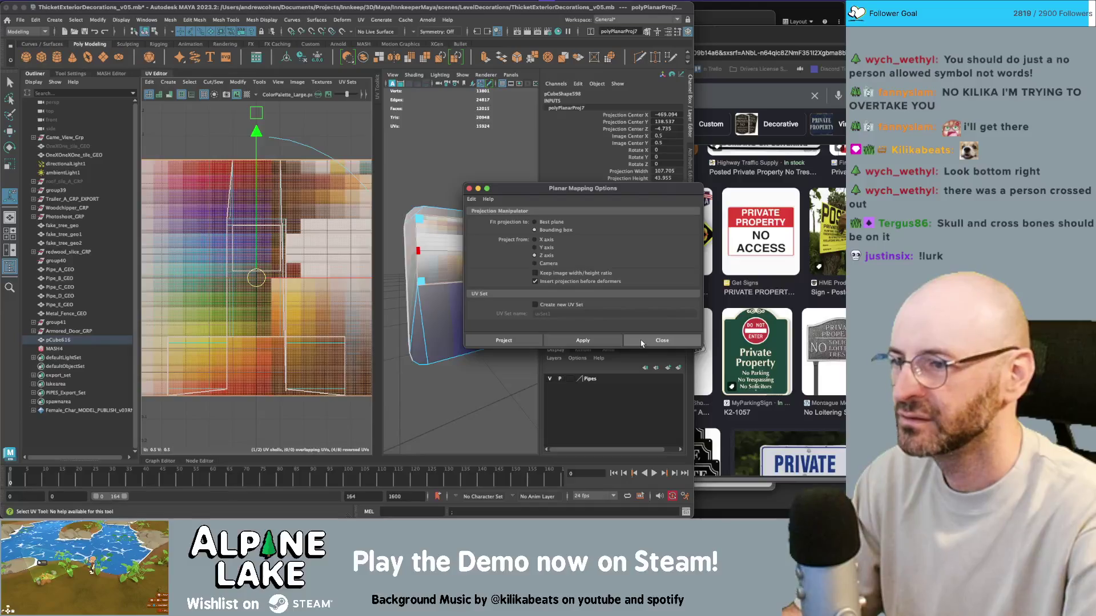
click(642, 341)
text(2)
key(Return)
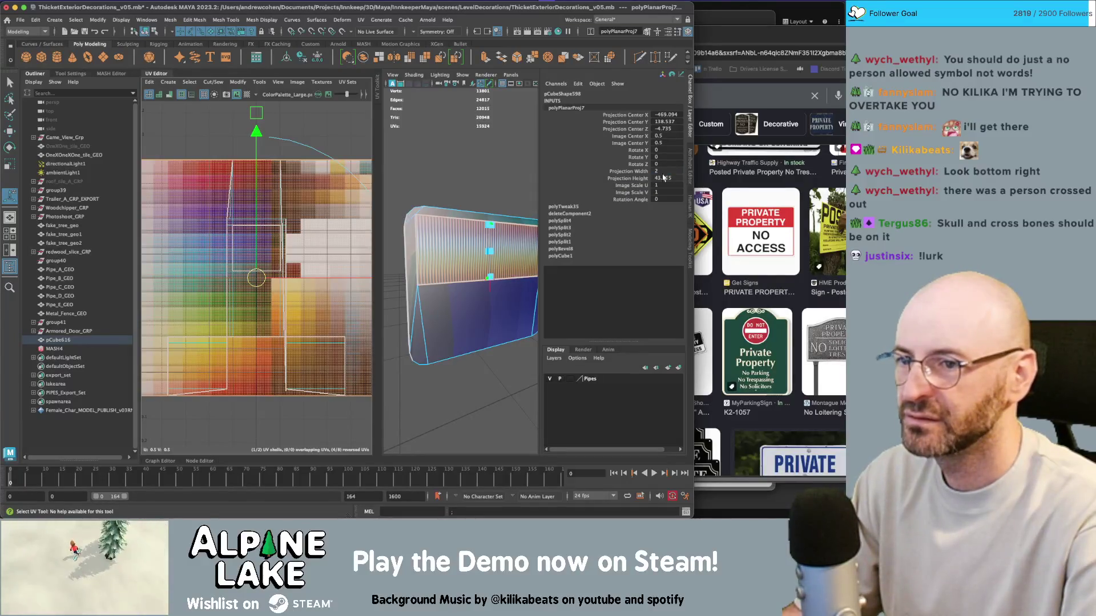
text(2)
key(Return)
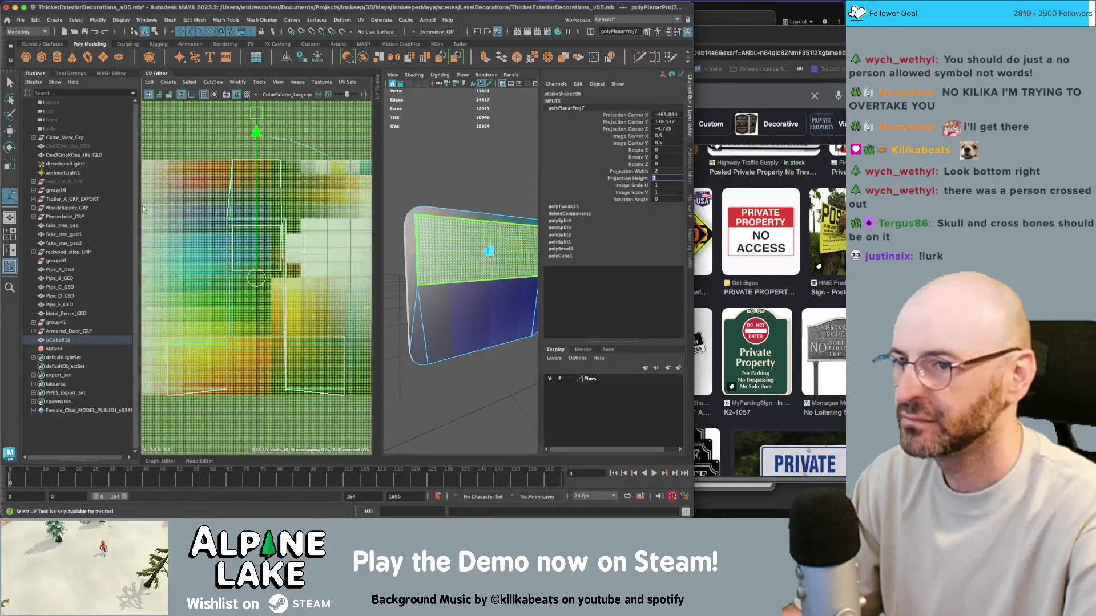
Shrink the band's UVs down to a small patch
scroll(203, 202, down, 5)
key(r)
mouse_move(260, 219)
mouse_down()
mouse_move(214, 249)
mouse_move(266, 228)
mouse_move(274, 248)
mouse_move(251, 239)
mouse_up()
key(w)
scroll(255, 208, up, 5)
Scale the band's UV patch onto a red square at the palette's bottom
key(r)
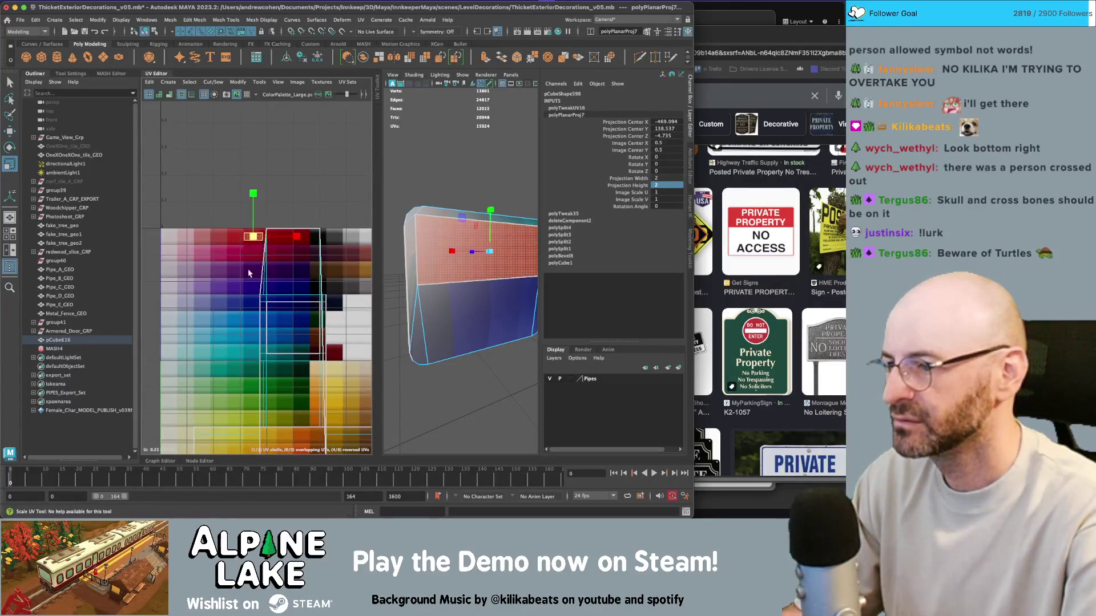
drag(260, 287, 274, 190)
mouse_move(267, 140)
mouse_down()
mouse_move(266, 379)
mouse_move(249, 396)
mouse_up()
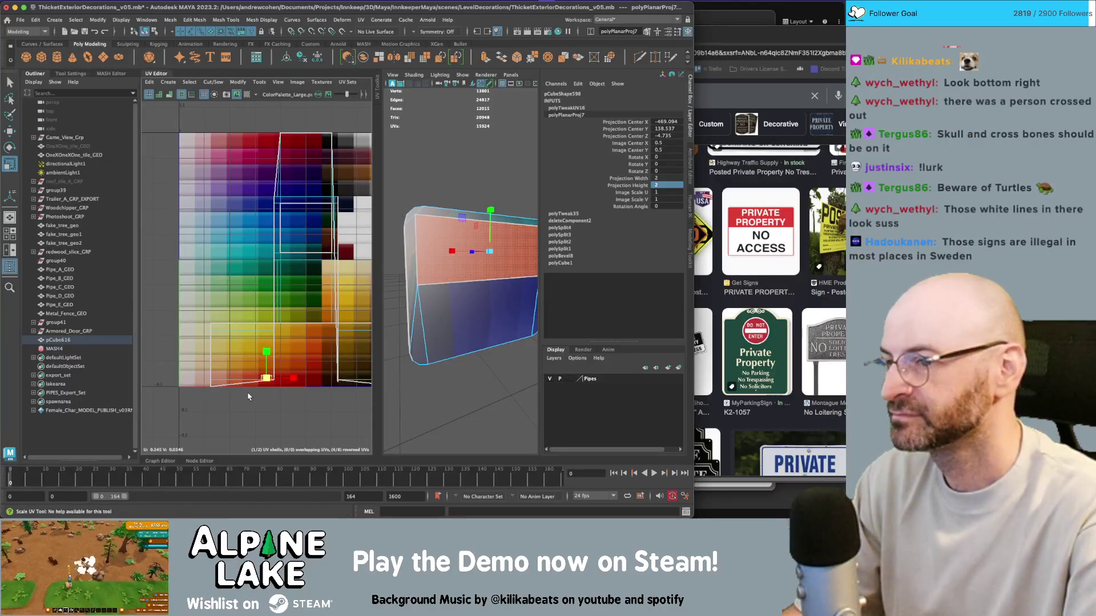
scroll(247, 398, down, 2)
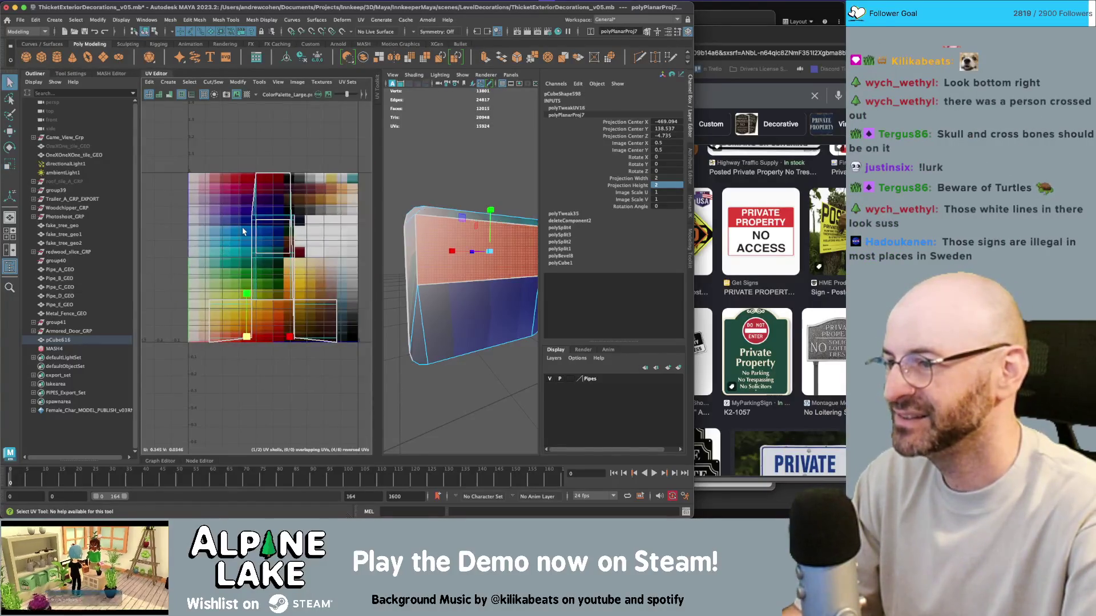
key(q)
Planar-map the board's remaining faces and shrink their UV shell onto a white swatch
key(ctrl+F11)
click(168, 81)
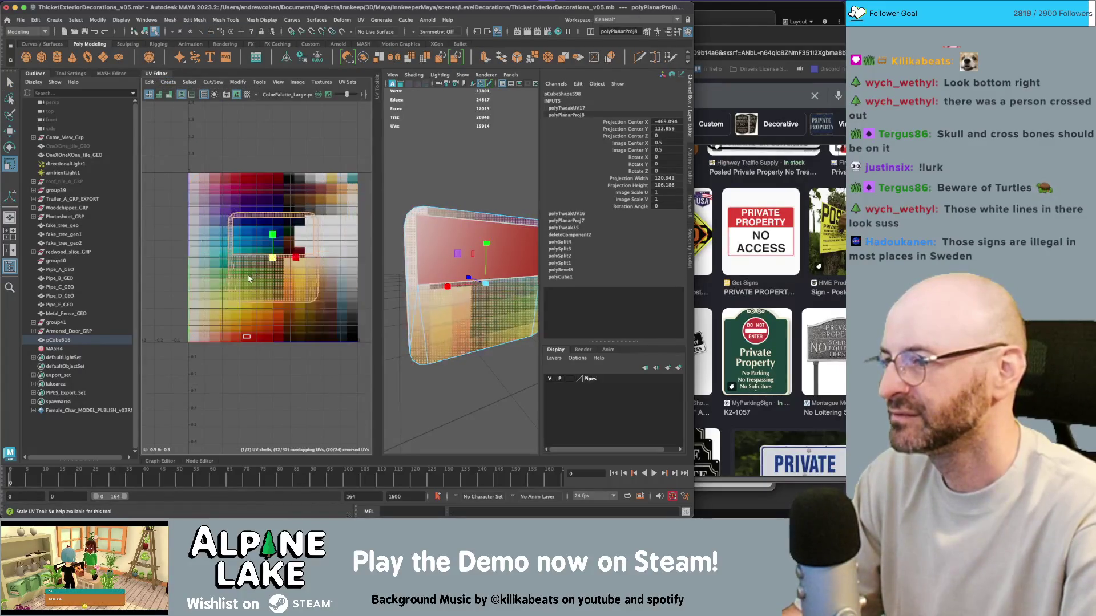
key(r)
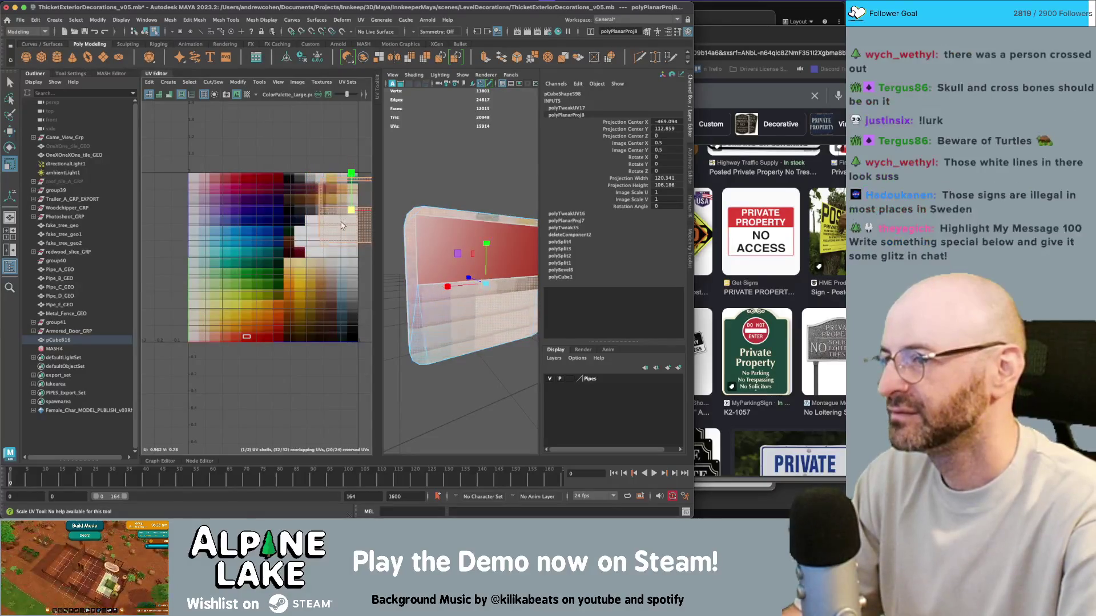
drag(328, 219, 316, 241)
key(f)
key(w)
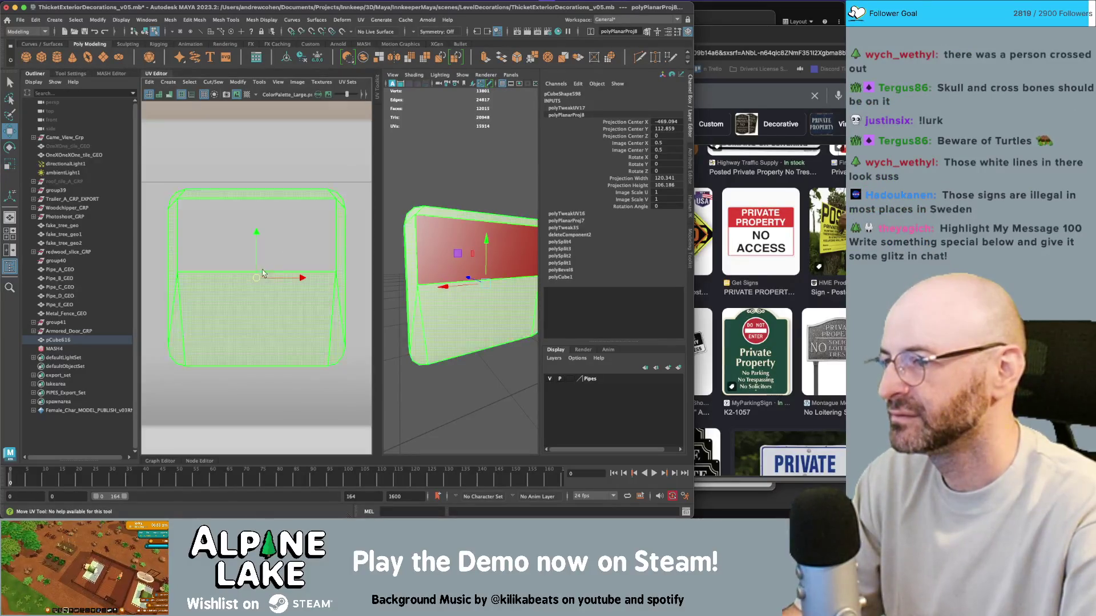
key(r)
drag(251, 269, 256, 261)
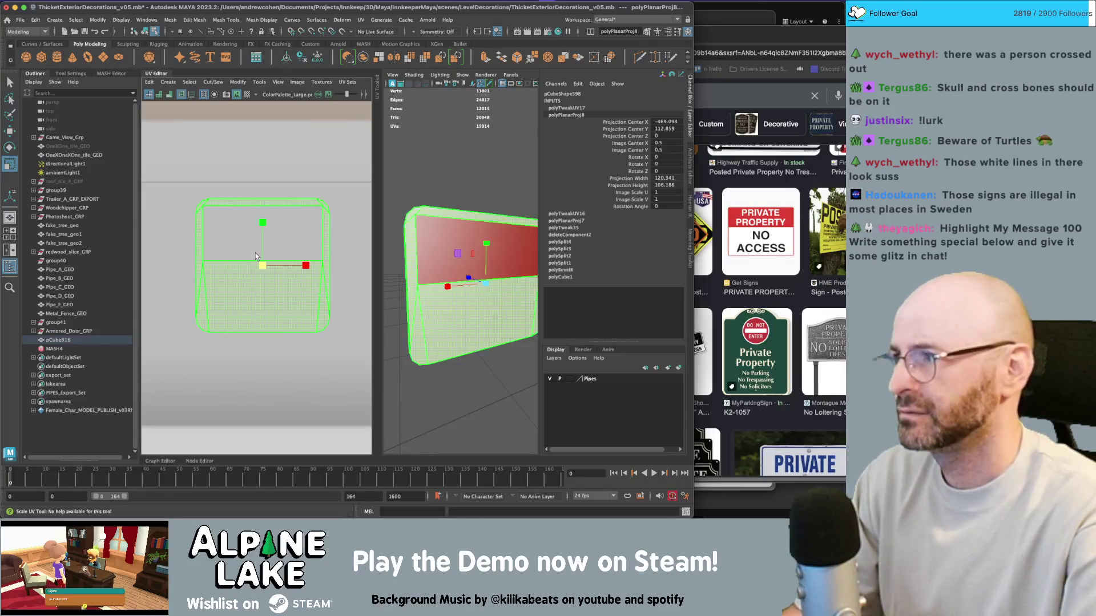
drag(255, 253, 254, 242)
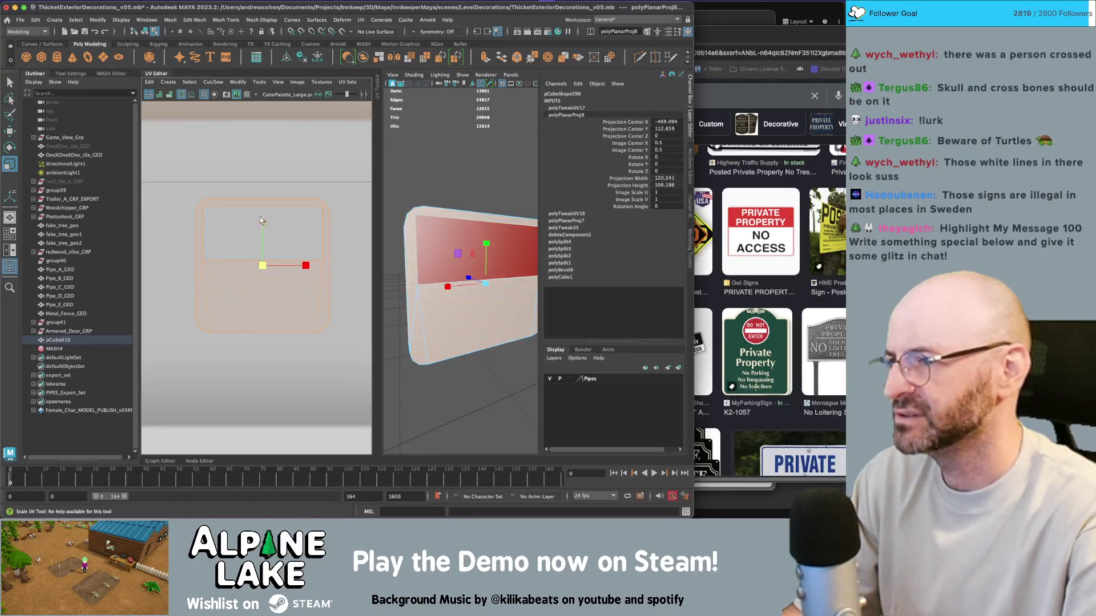
scroll(275, 232, down, 3)
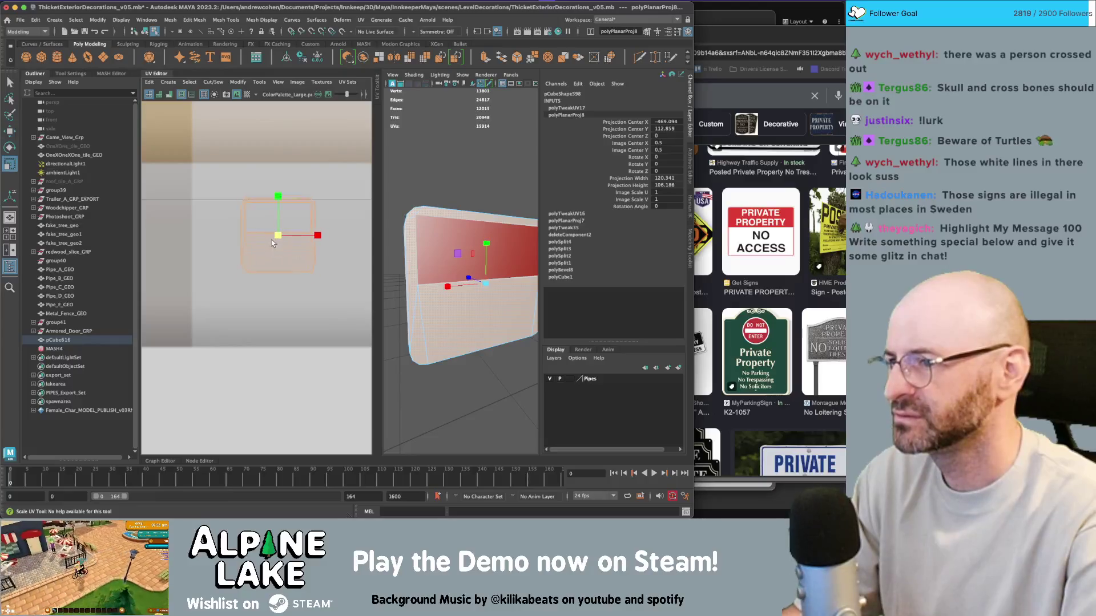
drag(276, 237, 220, 2)
Deselect the board, close the UV Editor, and centre the sign in view
click(146, 32)
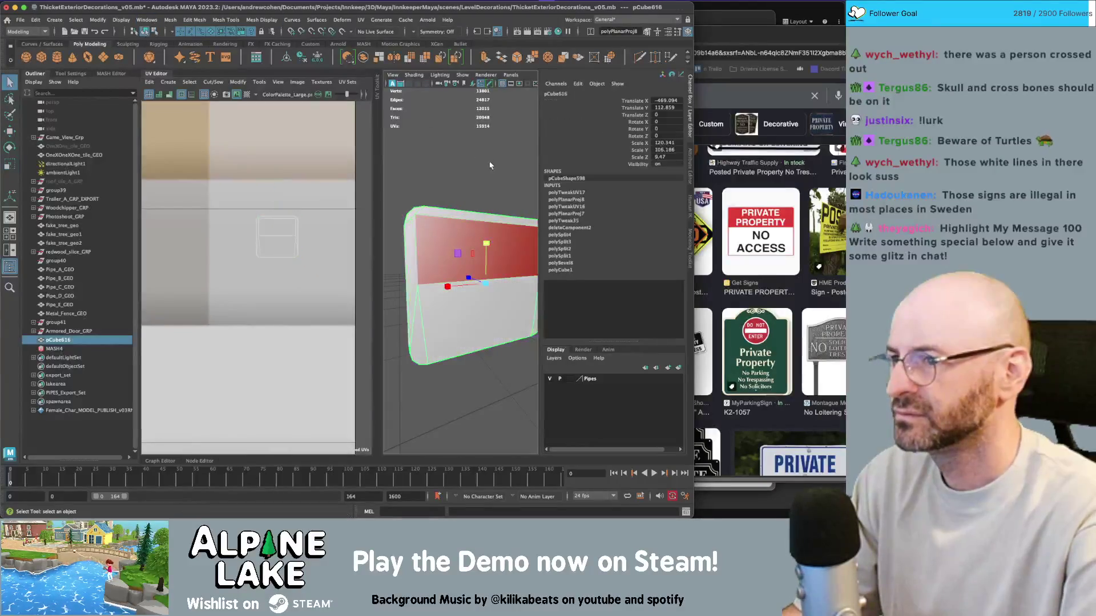
click(472, 183)
drag(472, 183, 460, 205)
scroll(458, 204, up, 3)
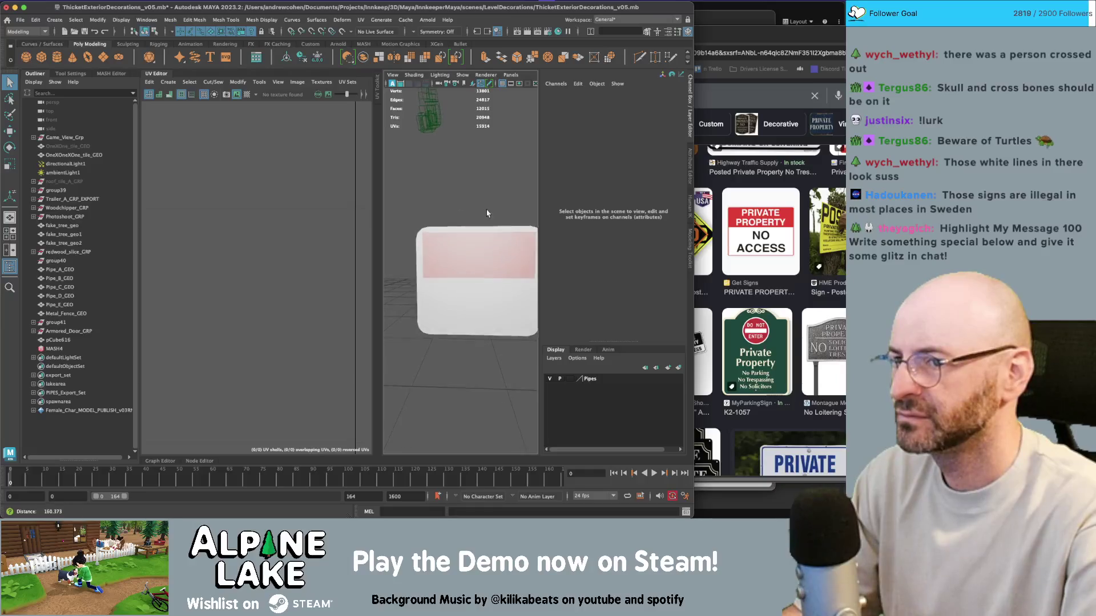
scroll(752, 260, down, 5)
scroll(752, 260, up, 4)
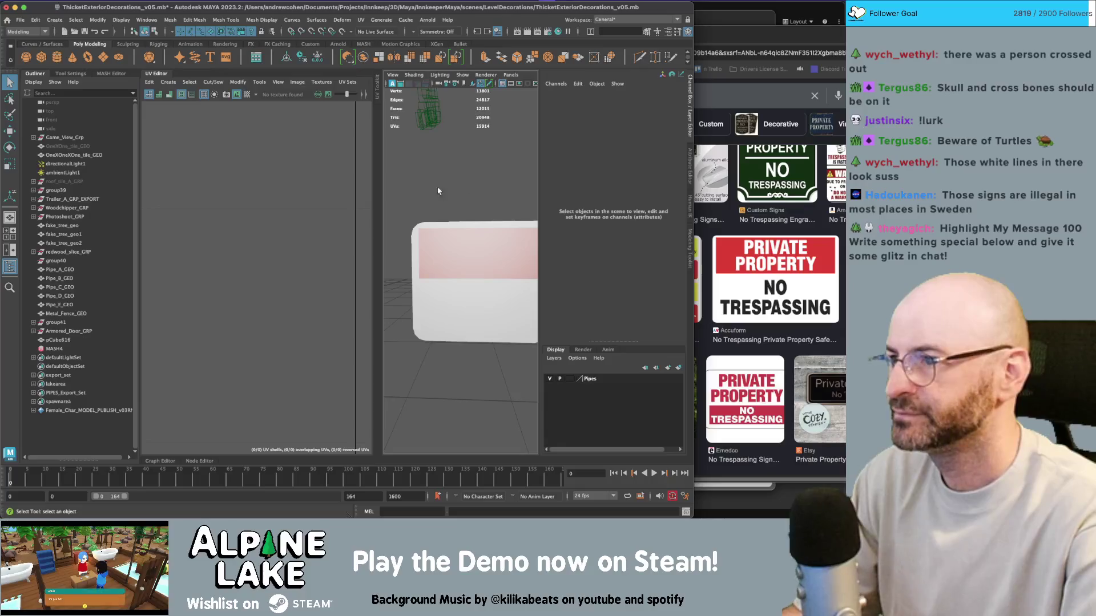
click(169, 73)
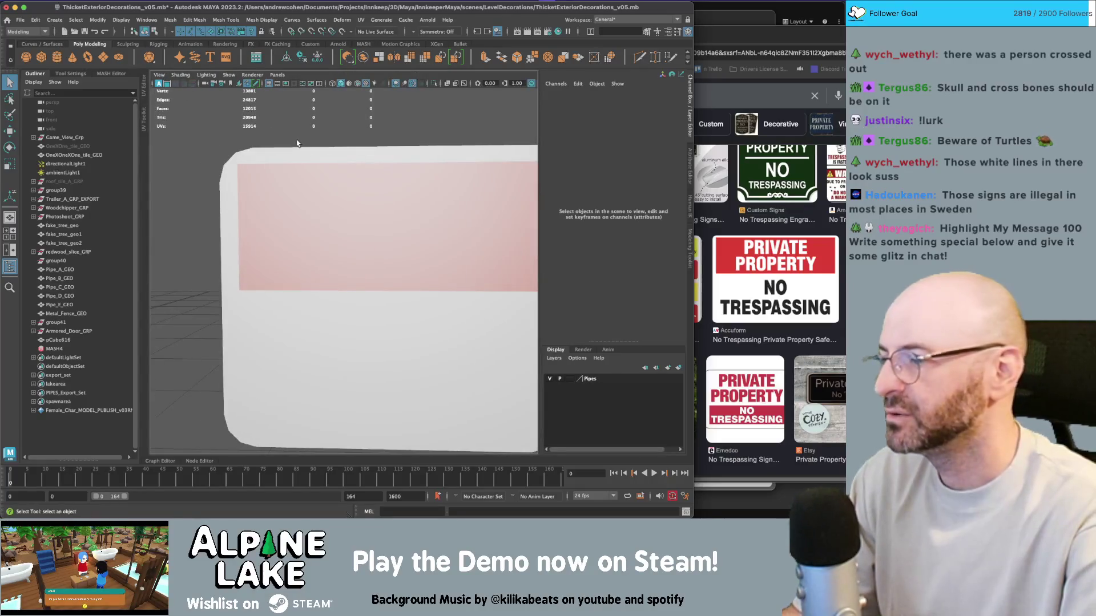
drag(307, 171, 273, 169)
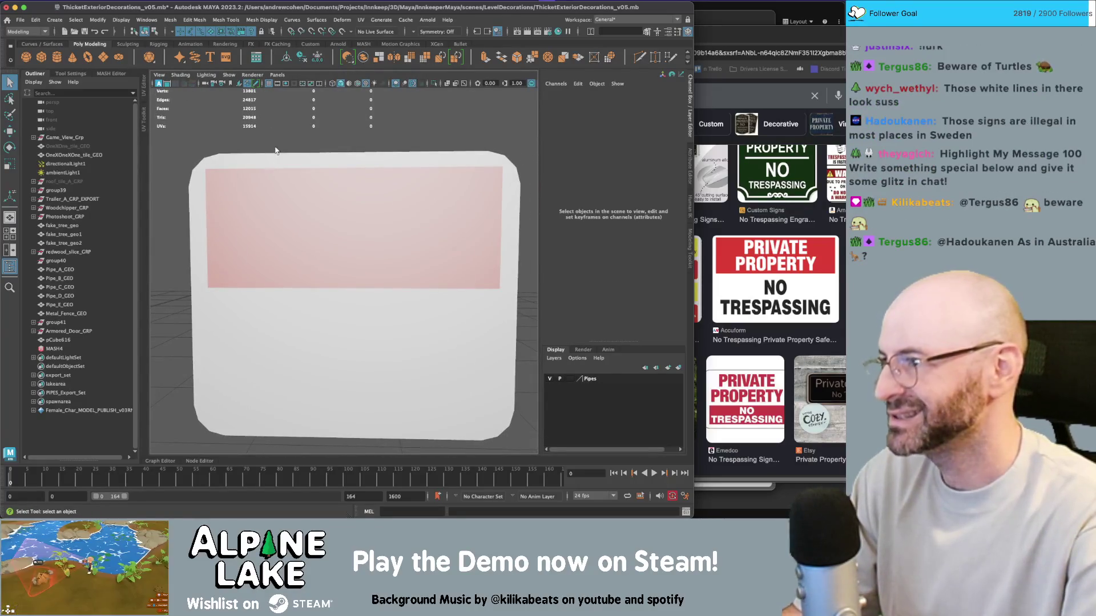
Create a 3D Type object and move it over to the sign board
click(214, 64)
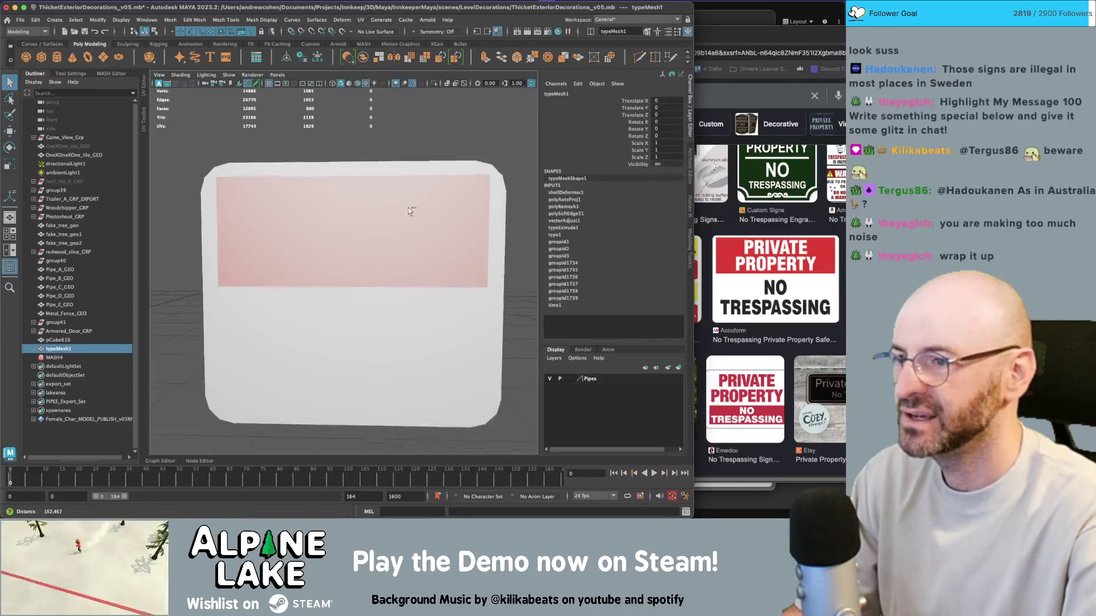
mouse_move(409, 207)
alt+mouse_down()
mouse_move(246, 204)
mouse_move(420, 232)
alt+mouse_up()
key(f)
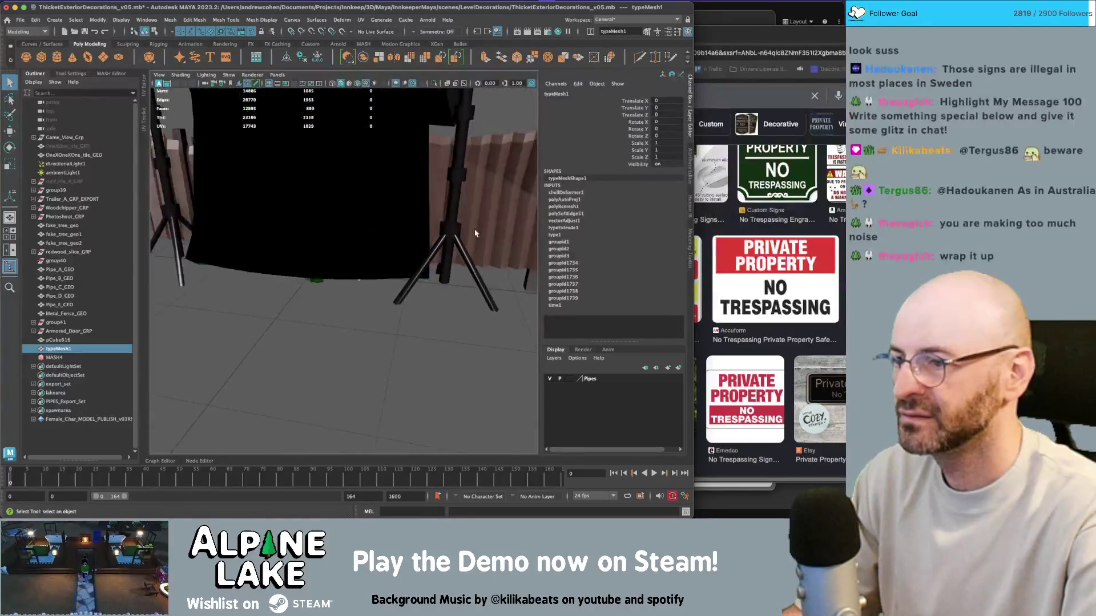
key(w)
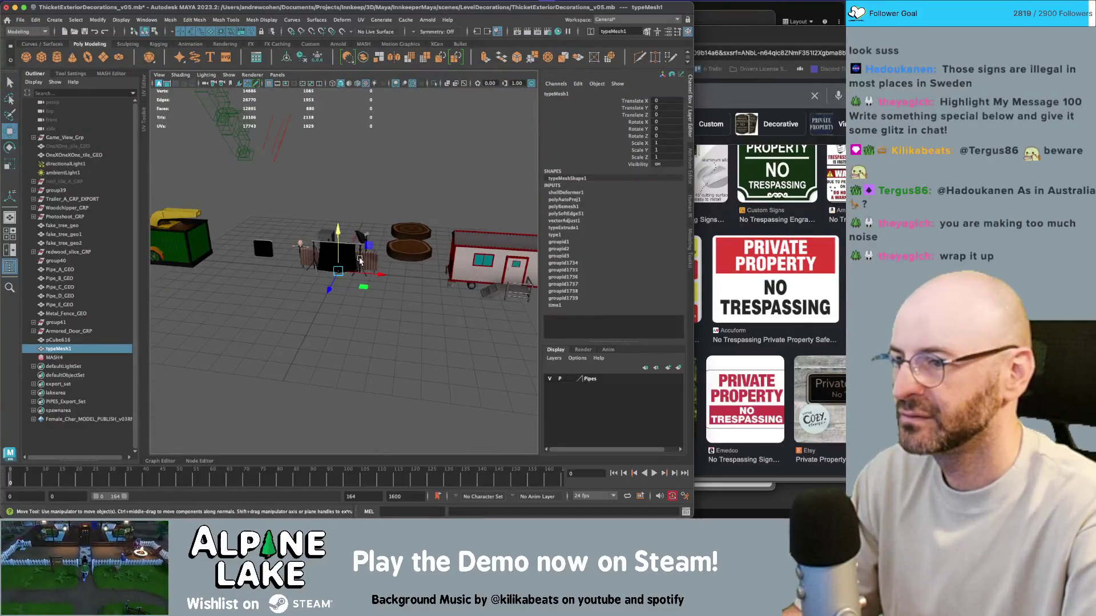
mouse_move(360, 260)
mouse_down()
mouse_move(269, 251)
mouse_move(288, 223)
mouse_up()
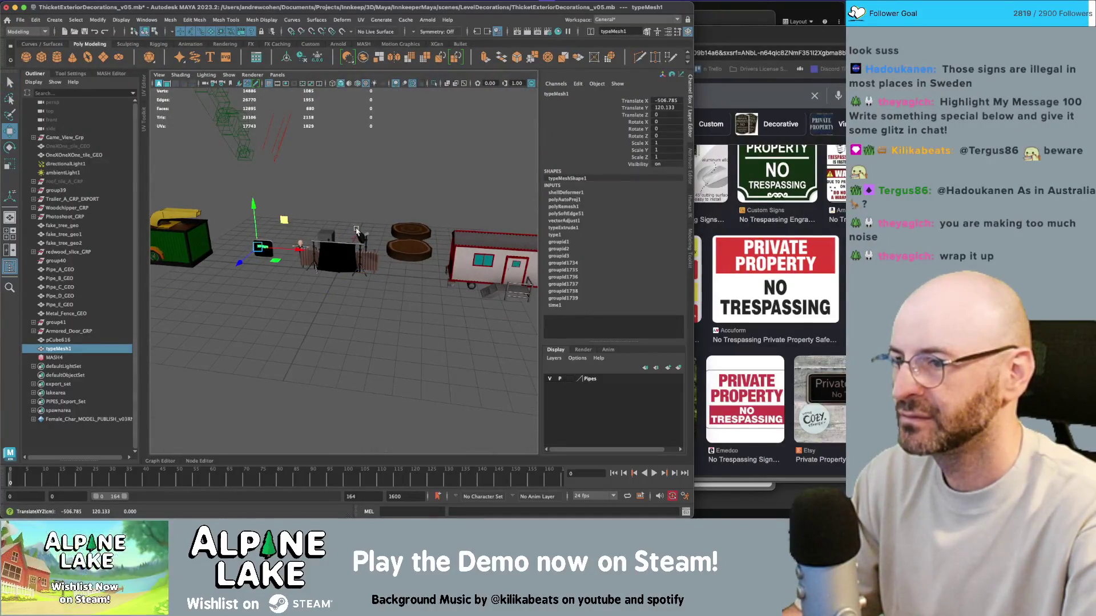
key(f)
mouse_move(445, 215)
alt+mouse_down()
mouse_move(308, 265)
mouse_move(357, 271)
mouse_move(379, 251)
alt+mouse_up()
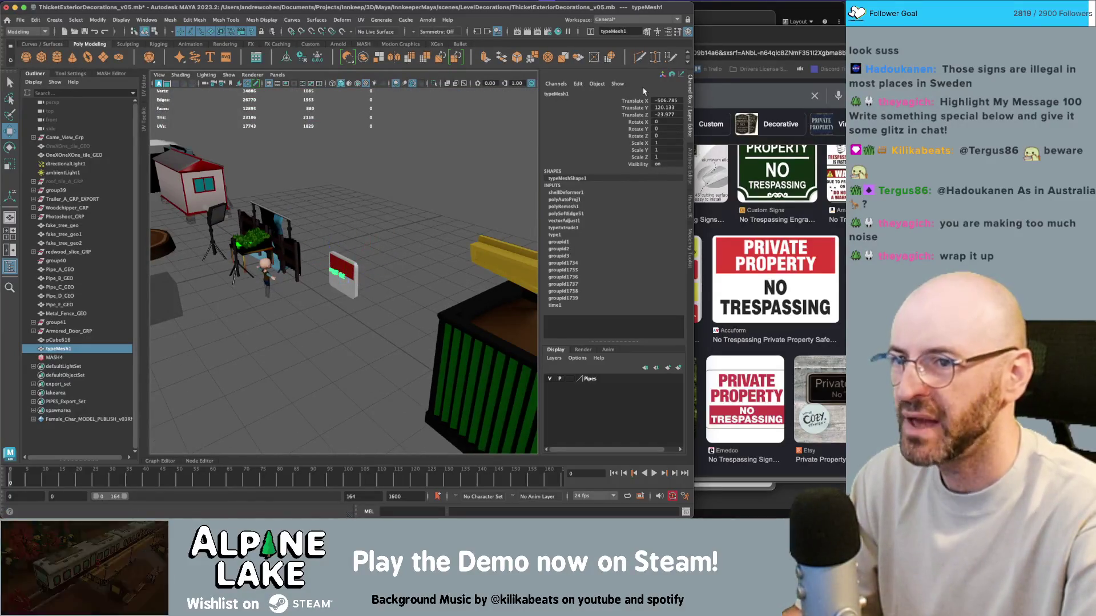
Rotate the text to face the board, centre-align it, and shift it right across the board
key(ctrl+a)
key(e)
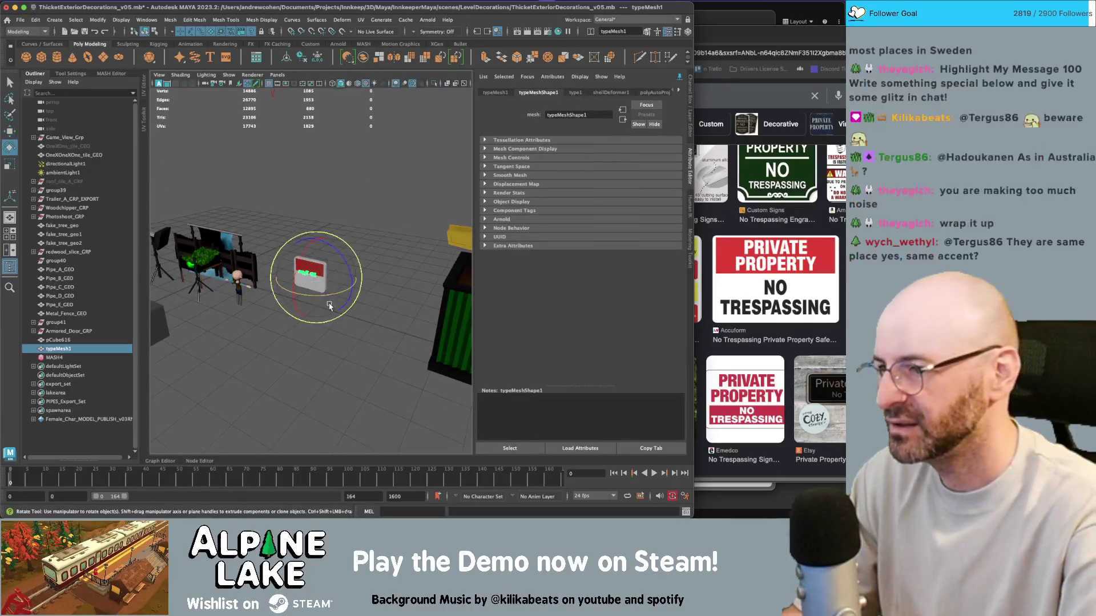
drag(337, 282, 233, 296)
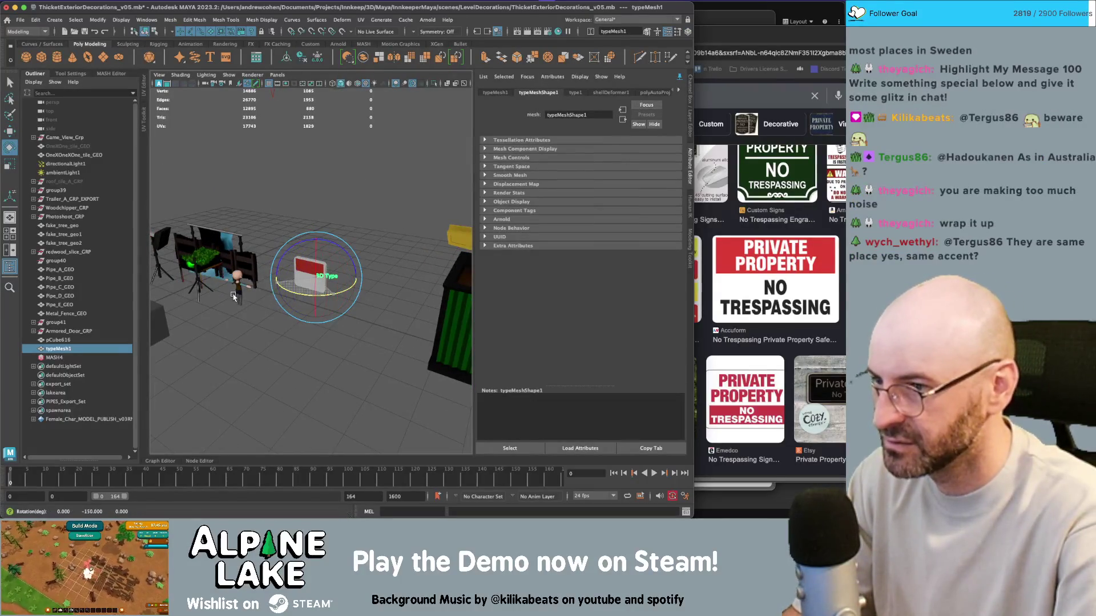
key(w)
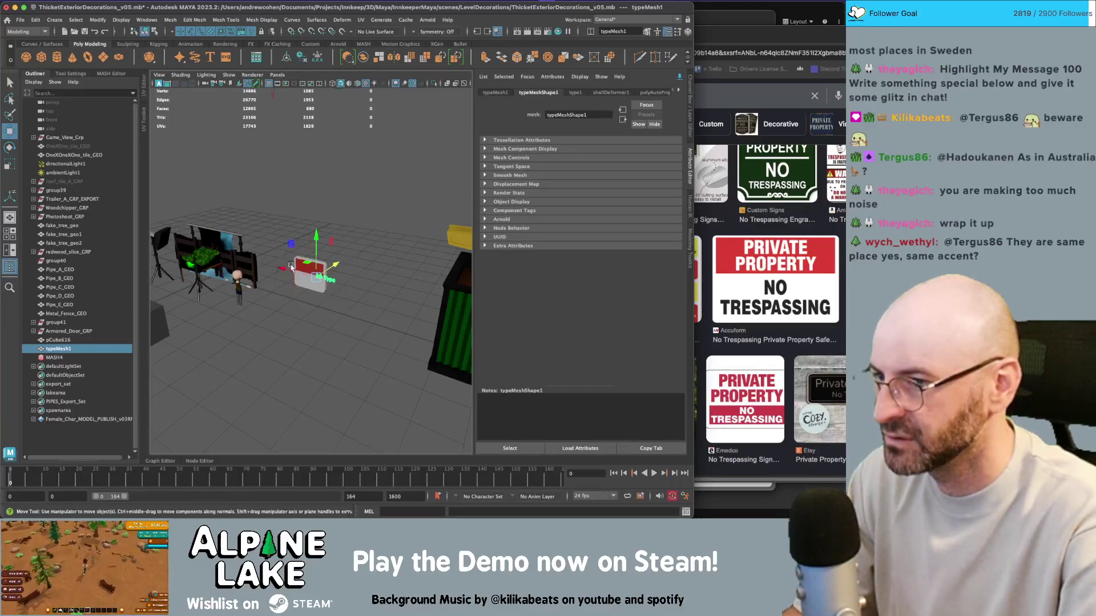
key(f)
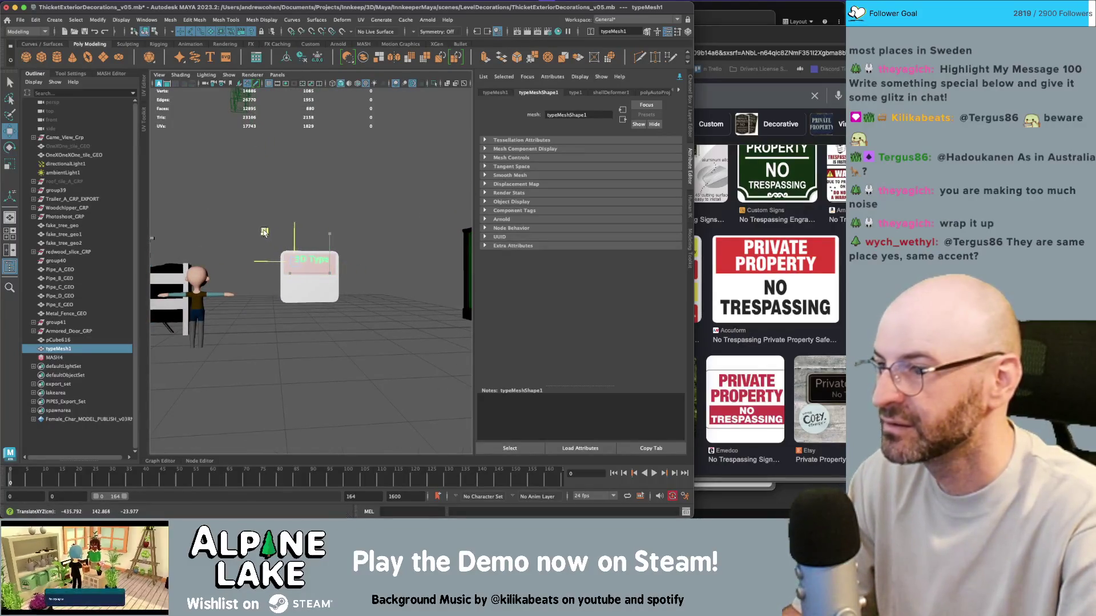
key(f)
key(f)
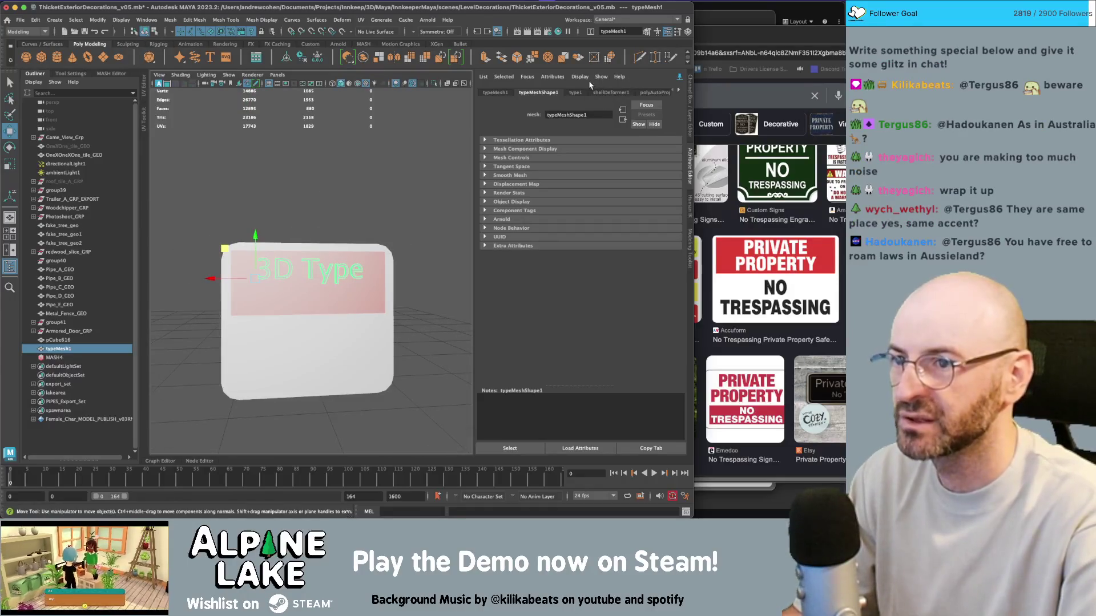
click(577, 93)
click(567, 206)
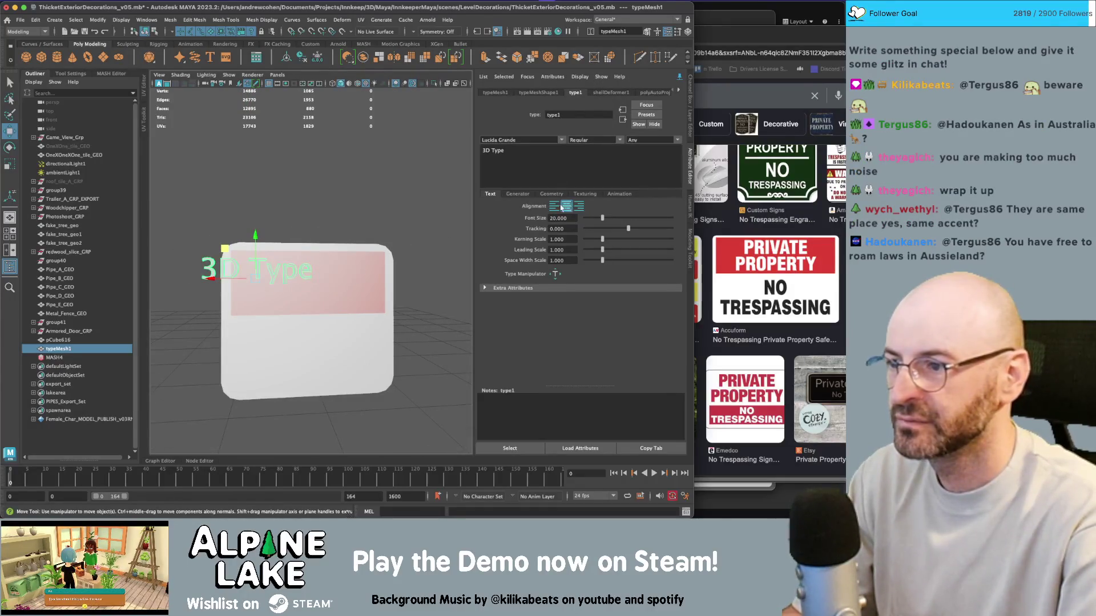
drag(227, 279, 274, 278)
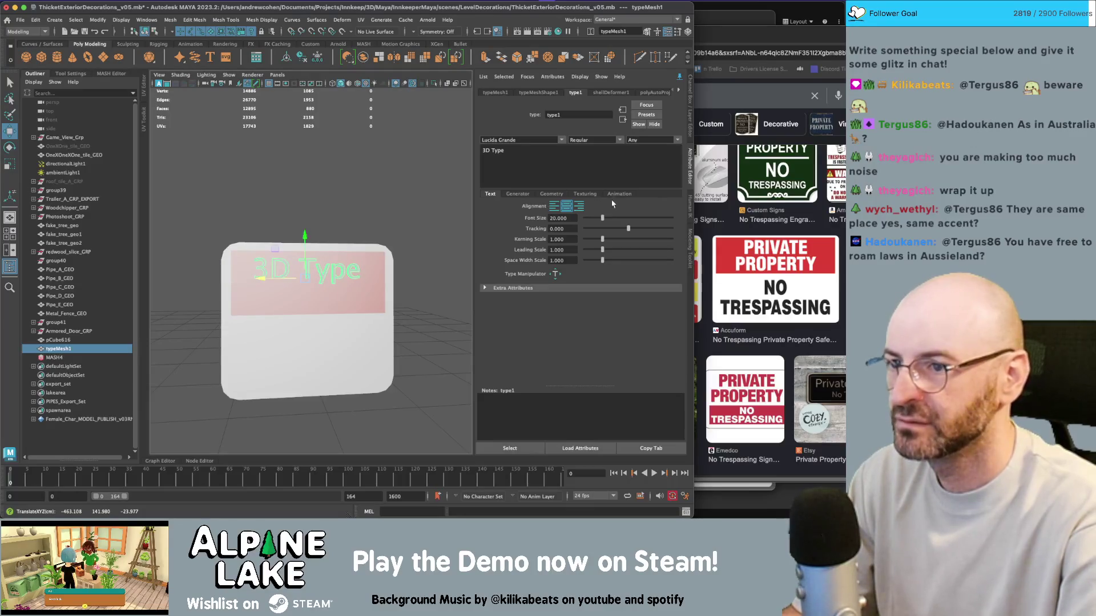
Replace '3D Type' with PRIVATE, PROPERTY, NO, TRESPASSING on separate lines in the type1 text field
click(585, 169)
text(PRIVCAT)
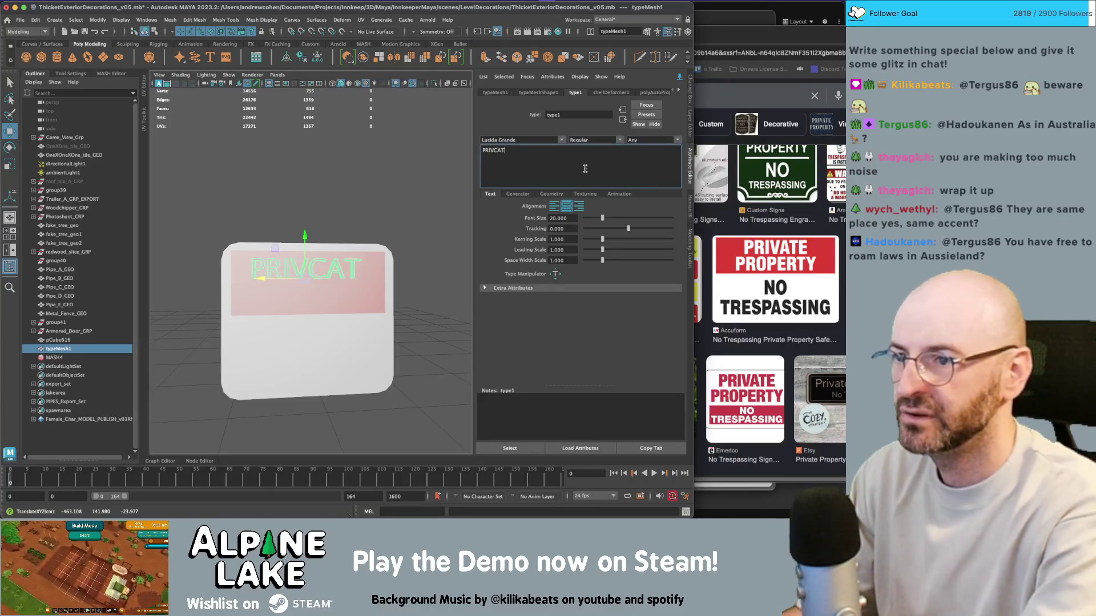
key(BackSpace)
key(BackSpace)
key(BackSpace)
text(ATE )
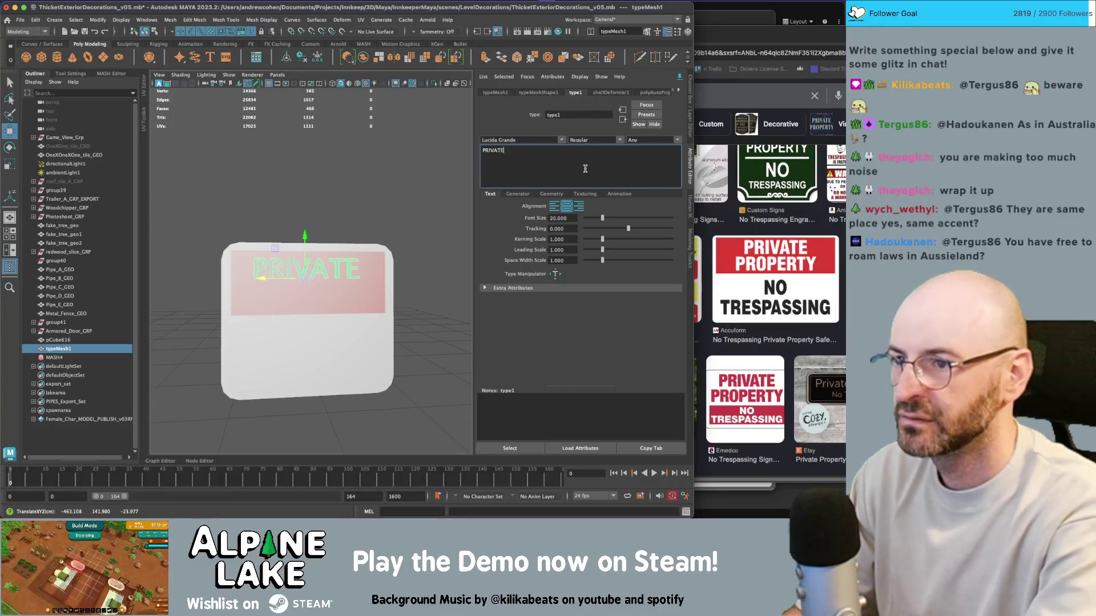
text(PROPERTY)
key(Return)
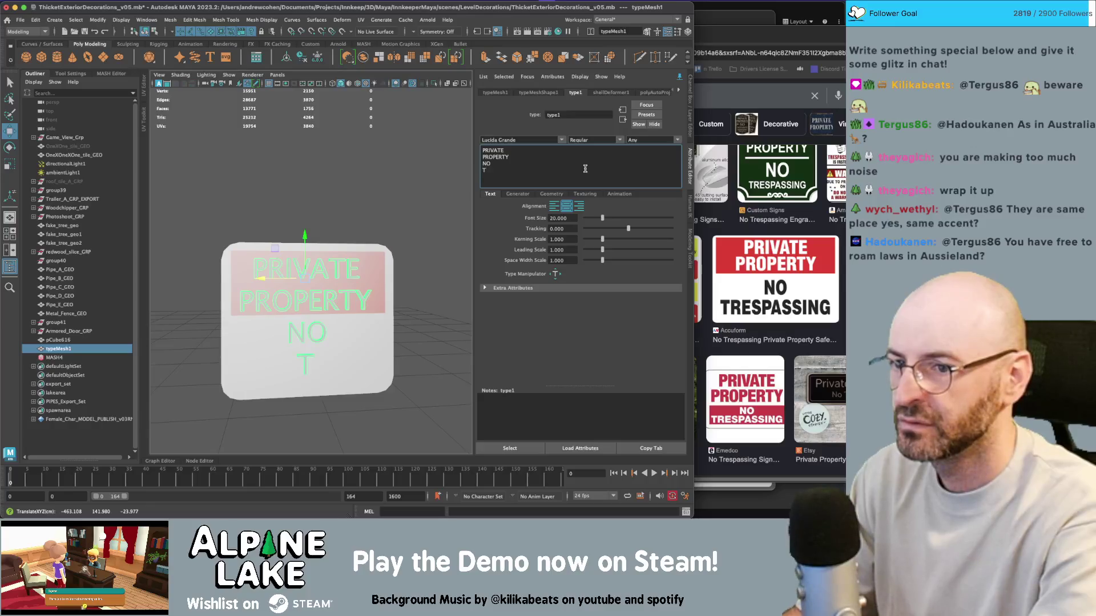
text(RESPASSING)
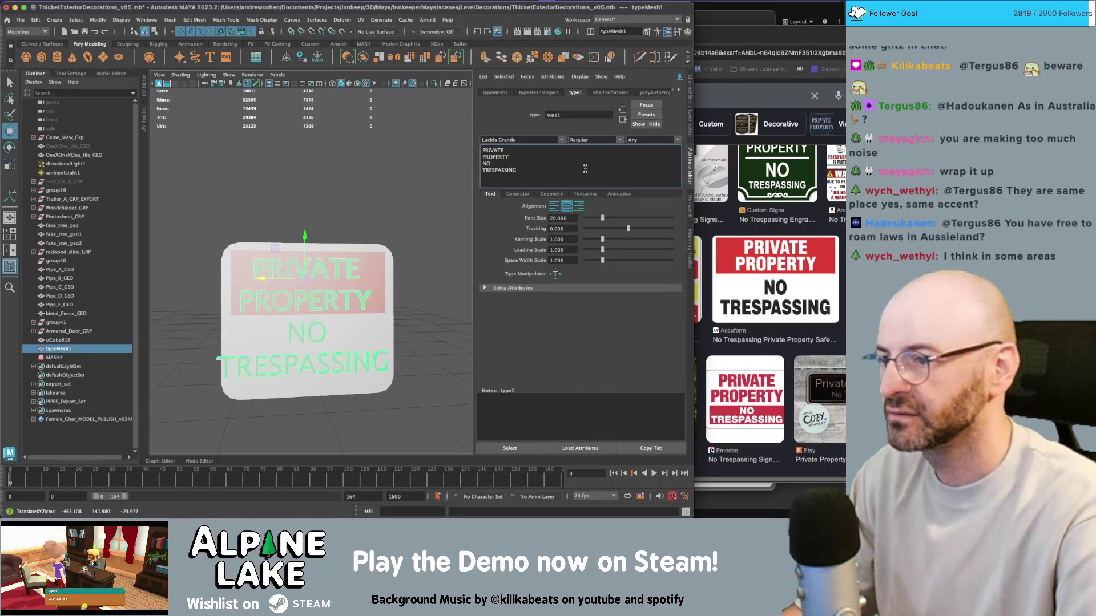
Lower type1's Curve Resolution from 2 to 1 and its Extrude Divisions to 1
mouse_move(320, 297)
mouse_down()
mouse_move(416, 295)
mouse_move(465, 234)
mouse_up()
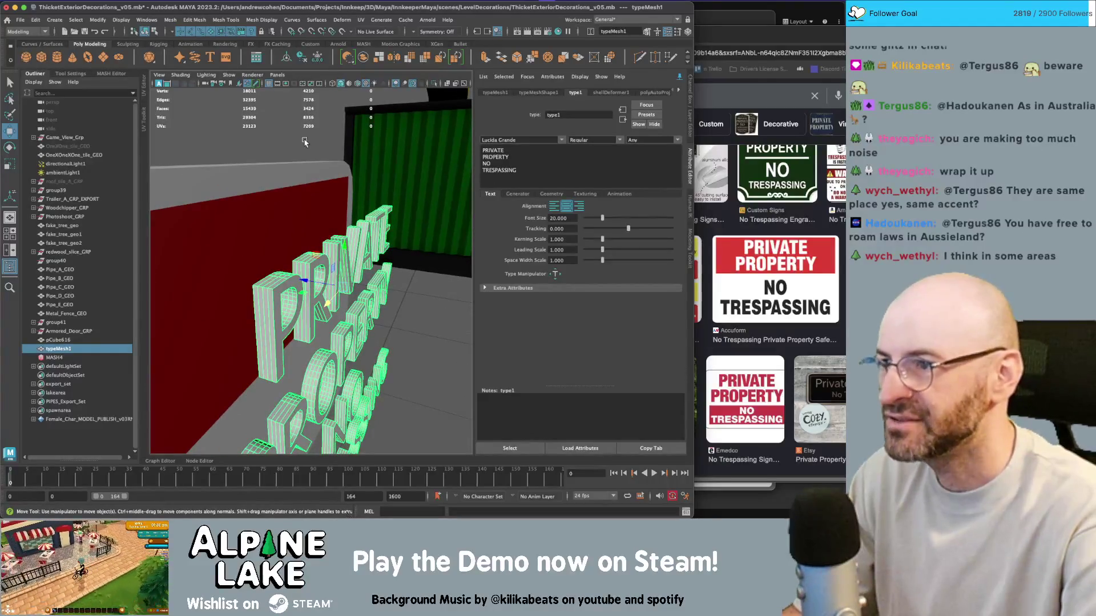
drag(364, 323, 377, 296)
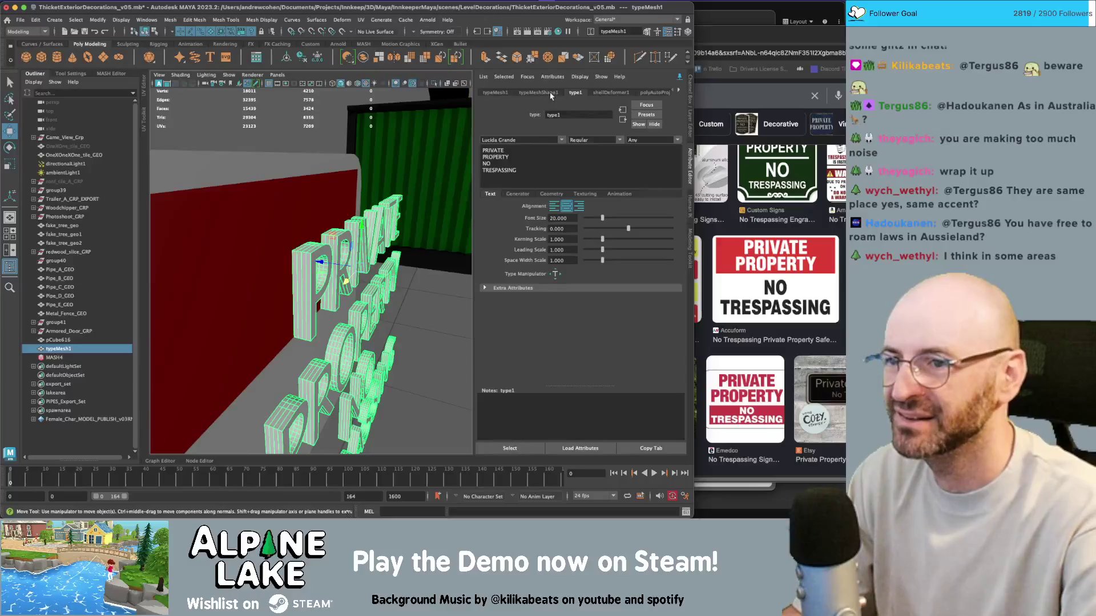
click(516, 194)
click(547, 194)
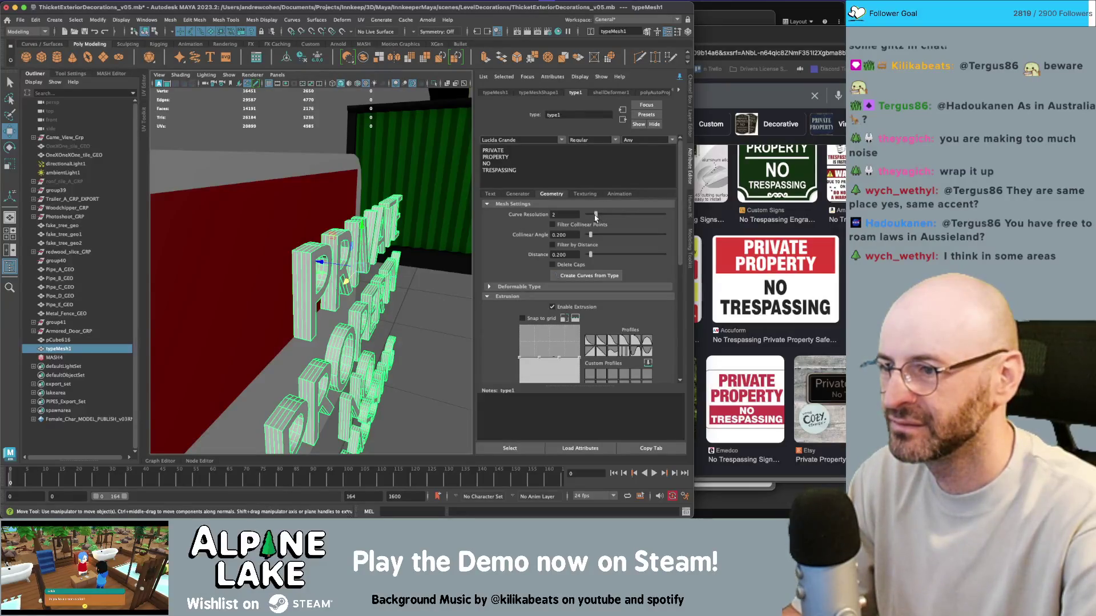
click(590, 215)
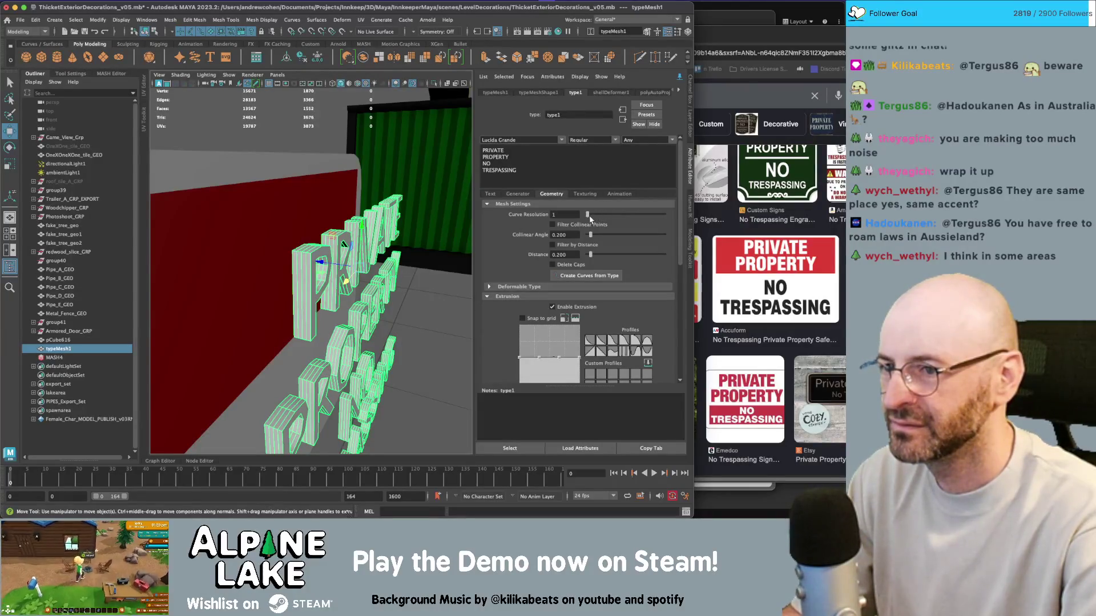
key(f)
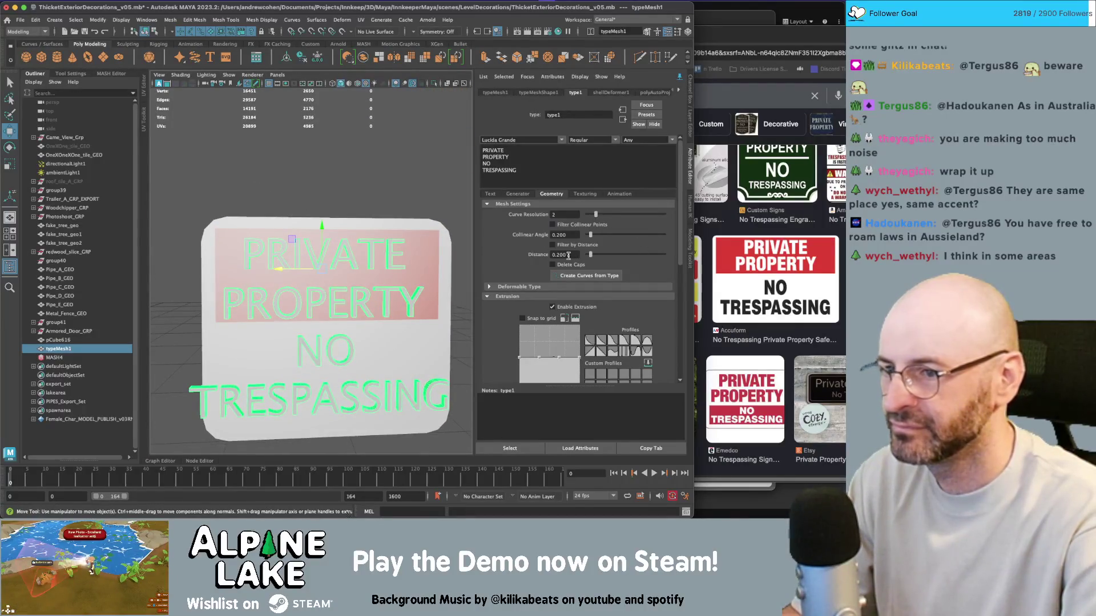
scroll(571, 251, down, 5)
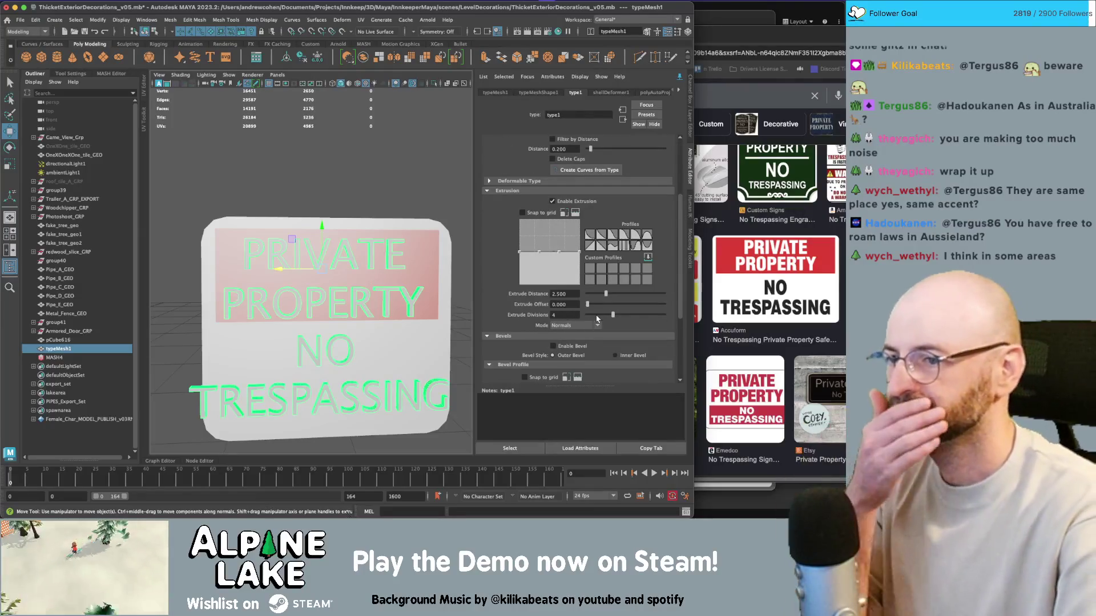
drag(603, 315, 586, 315)
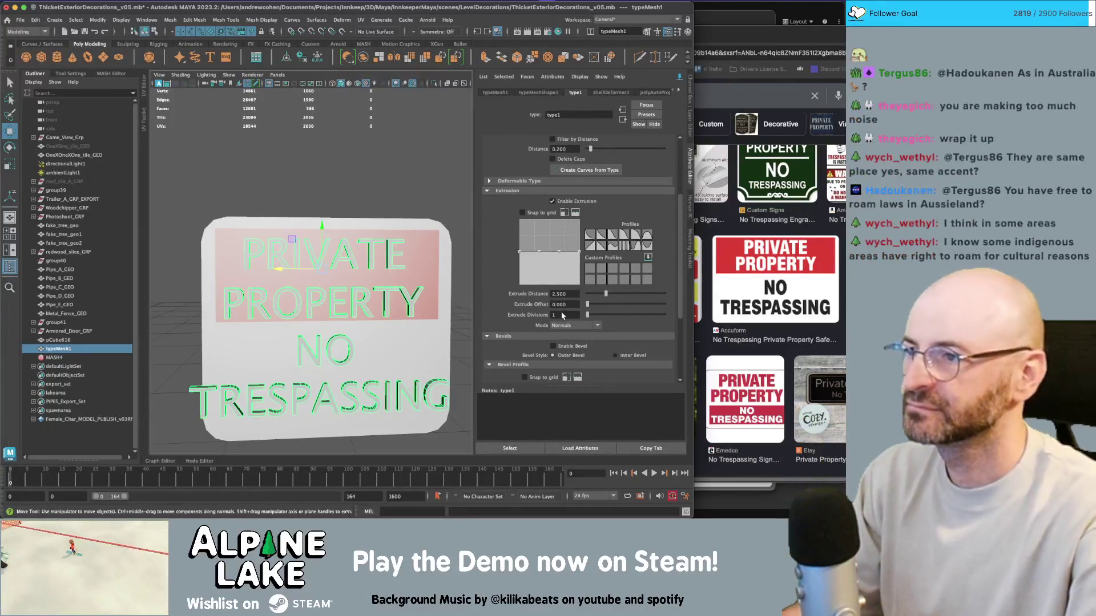
mouse_move(320, 239)
alt+mouse_down()
mouse_move(408, 239)
mouse_move(345, 247)
alt+mouse_up()
In wireframe face mode, select and delete the text mesh's unneeded rear faces
key(q)
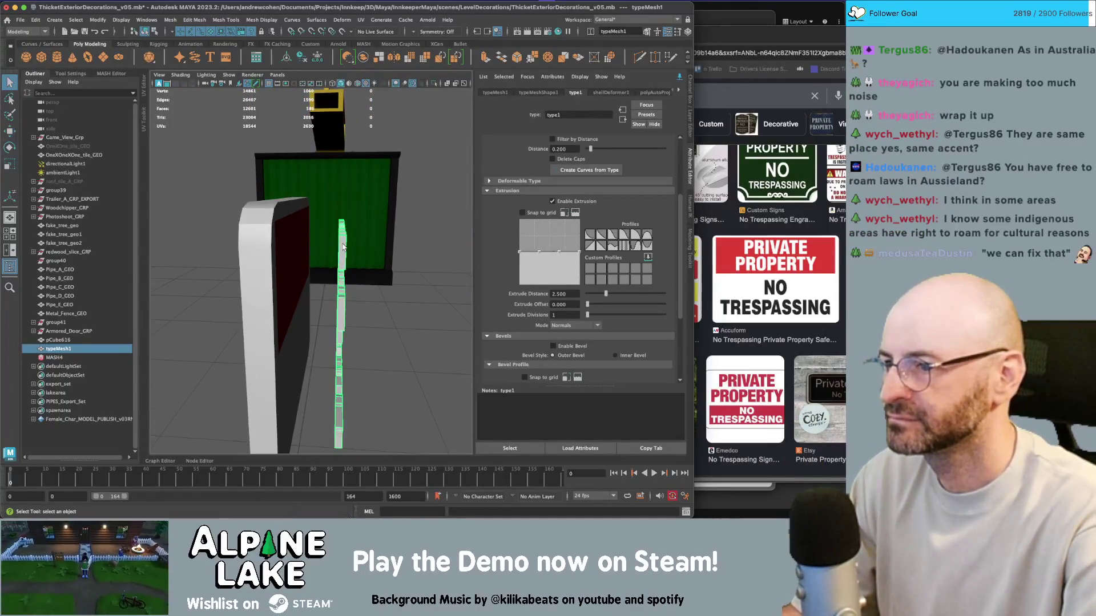
right_click(342, 245)
click(343, 268)
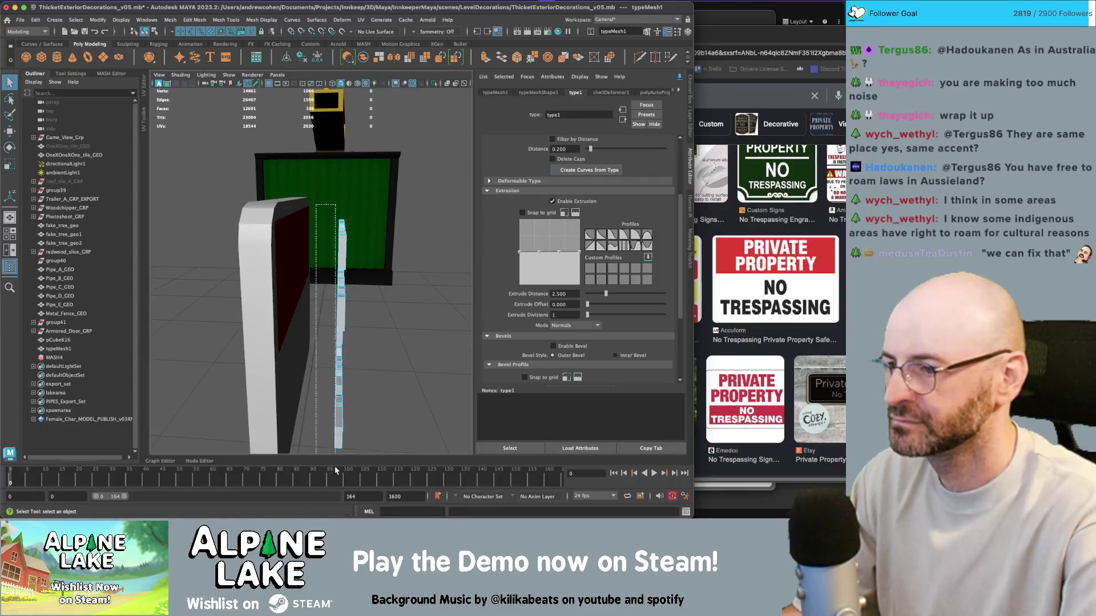
key(4)
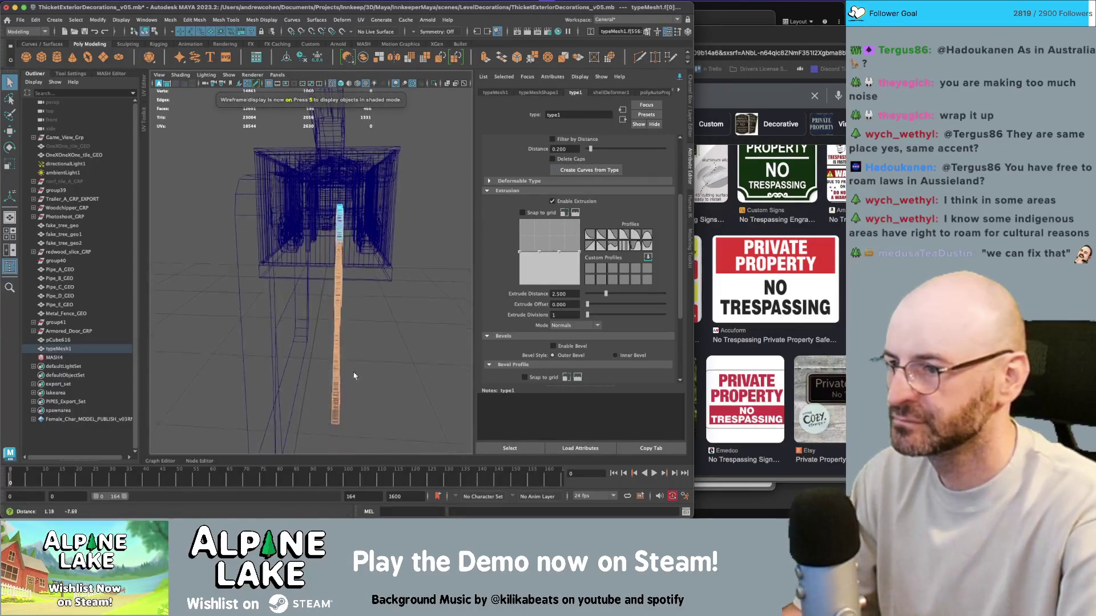
drag(296, 342, 308, 213)
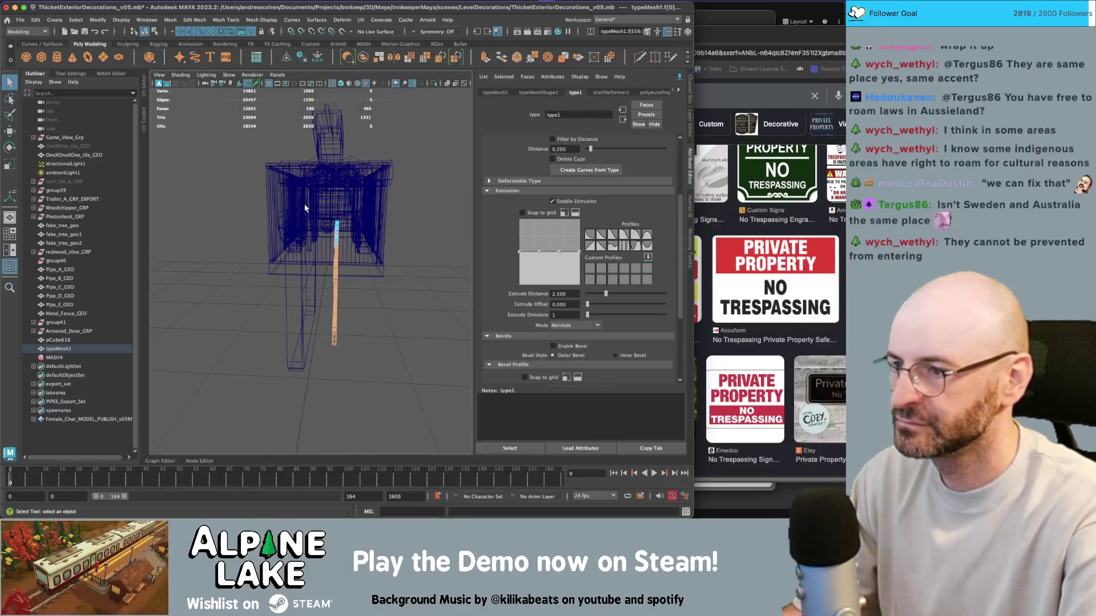
key(r)
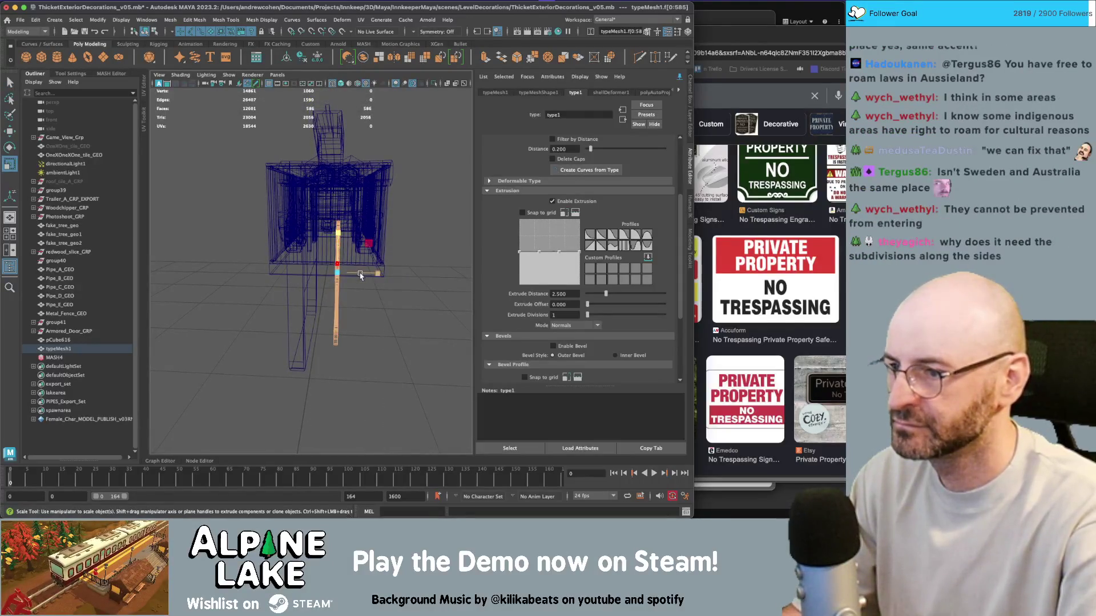
key(q)
key(Delete)
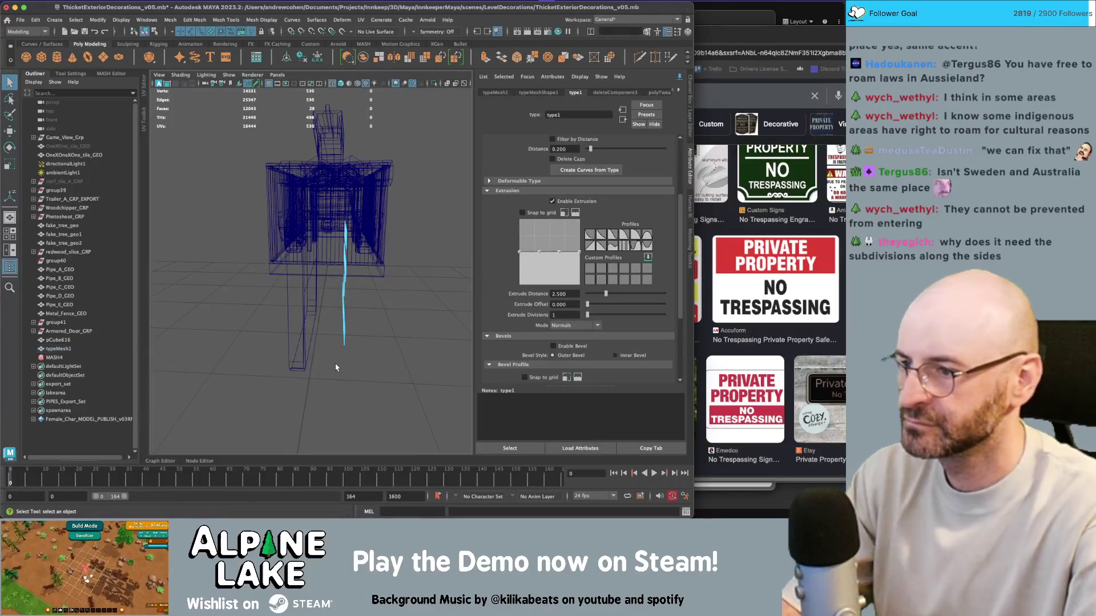
Return to textured shading and frame the sign lettering up close
drag(335, 368, 285, 169)
key(6)
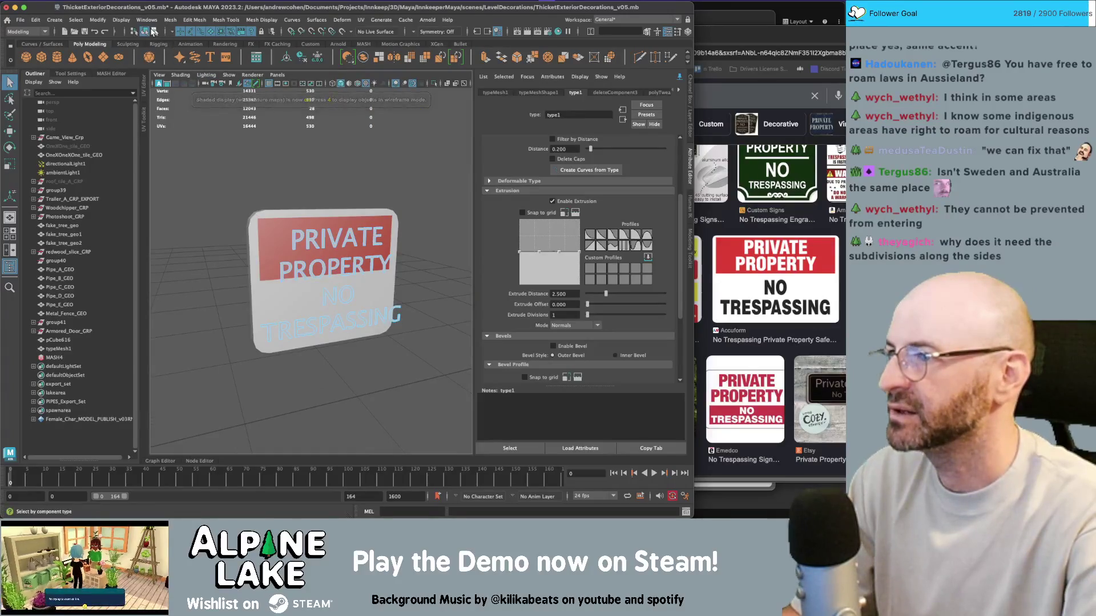
click(349, 229)
drag(353, 256, 325, 245)
key(f)
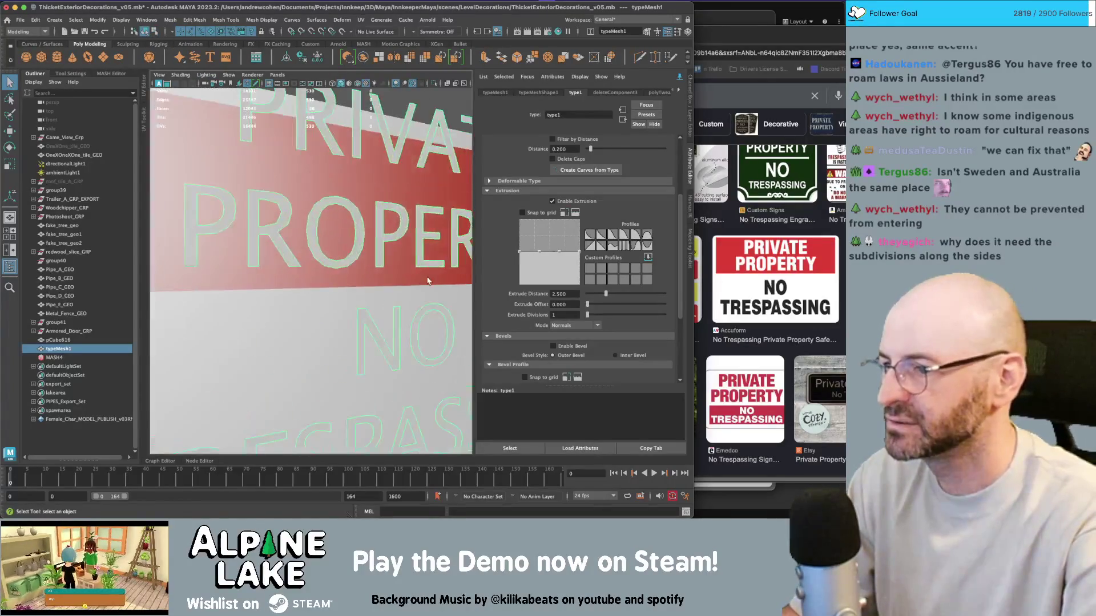
key(ctrl+z)
key(ctrl+z)
key(ctrl+z)
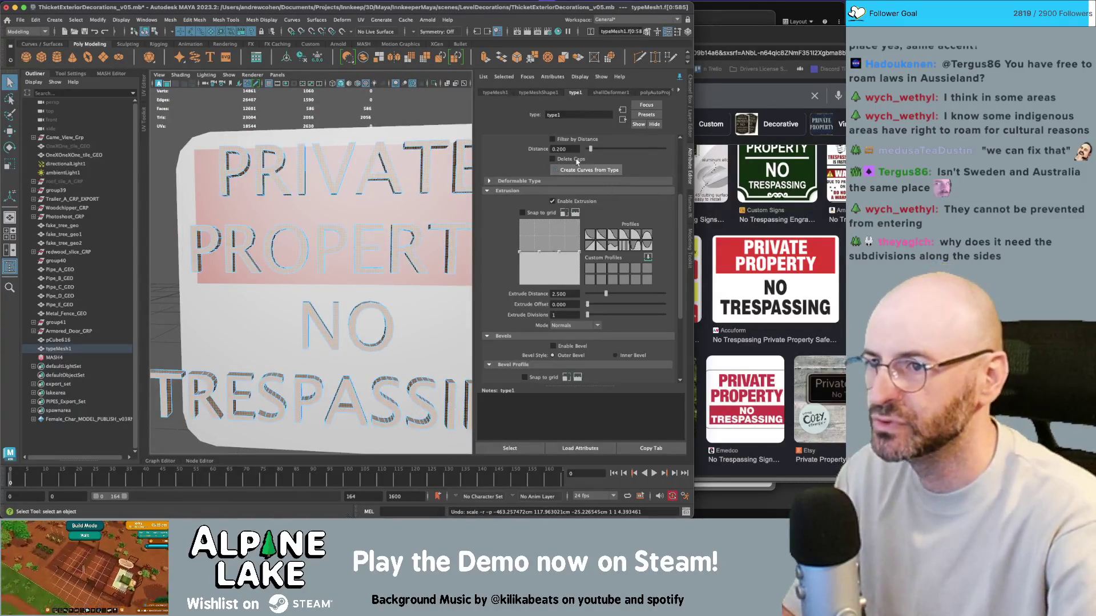
scroll(582, 197, up, 4)
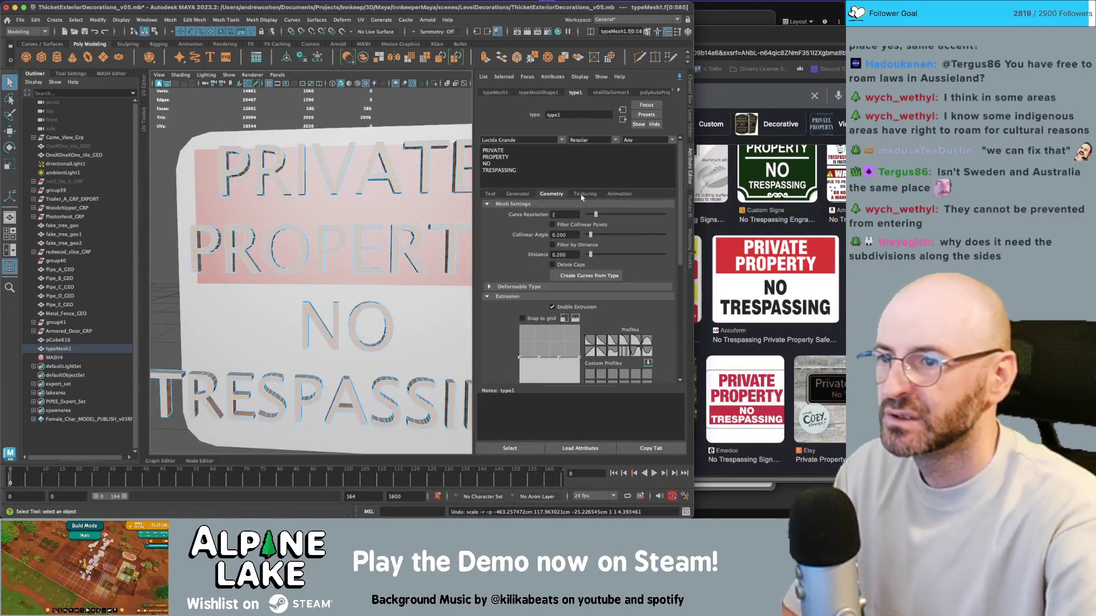
Try the Krungthep, Krub and Hiragino Kaku Gothic StdN fonts on the sign text
click(562, 143)
scroll(562, 182, up, 3)
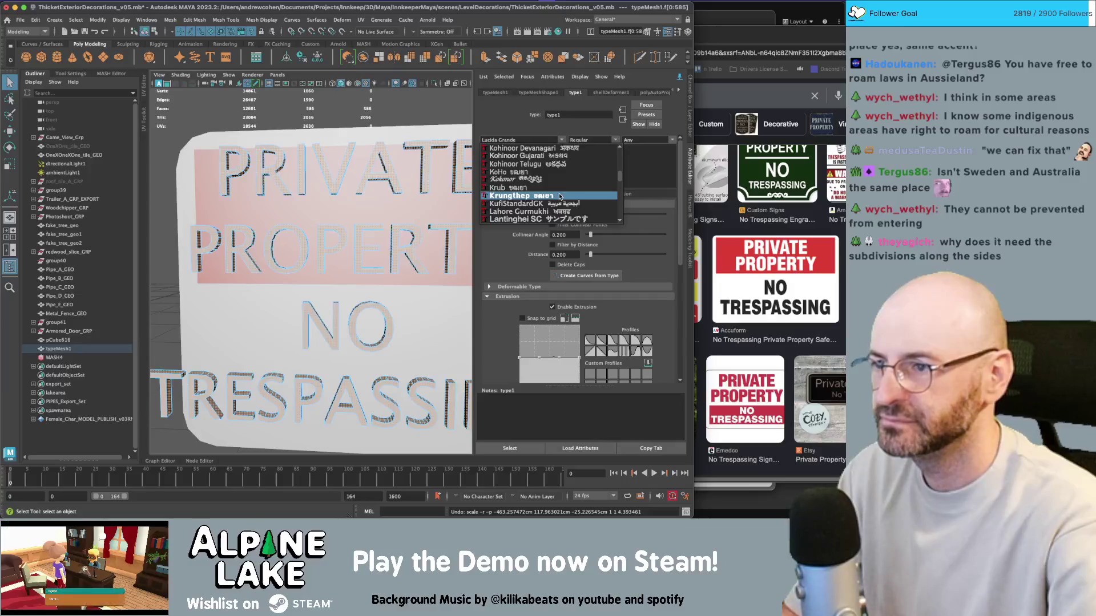
click(559, 196)
drag(391, 255, 378, 252)
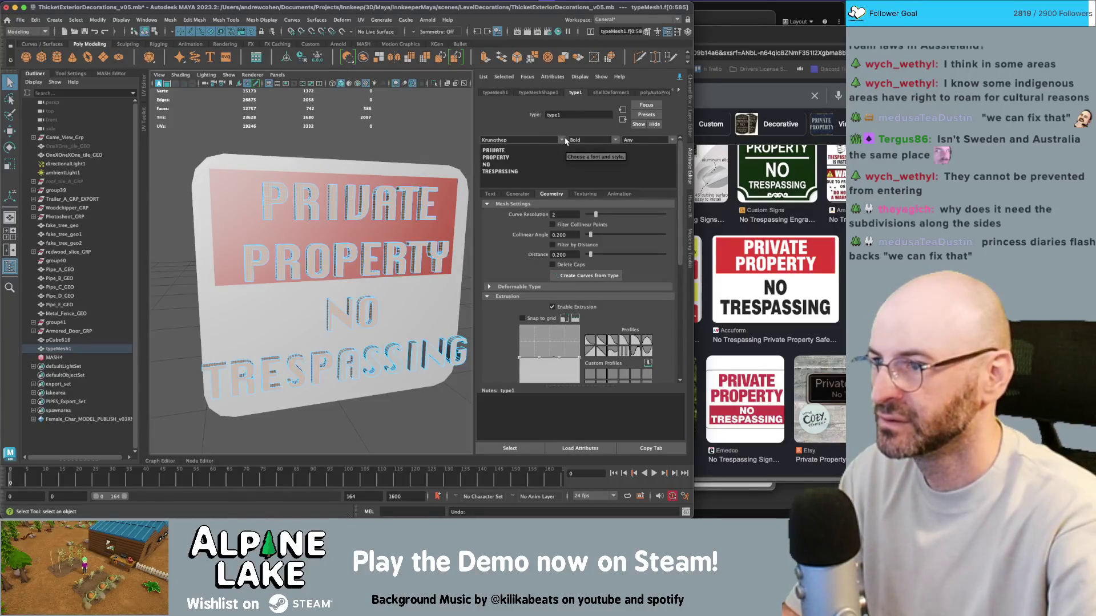
click(566, 142)
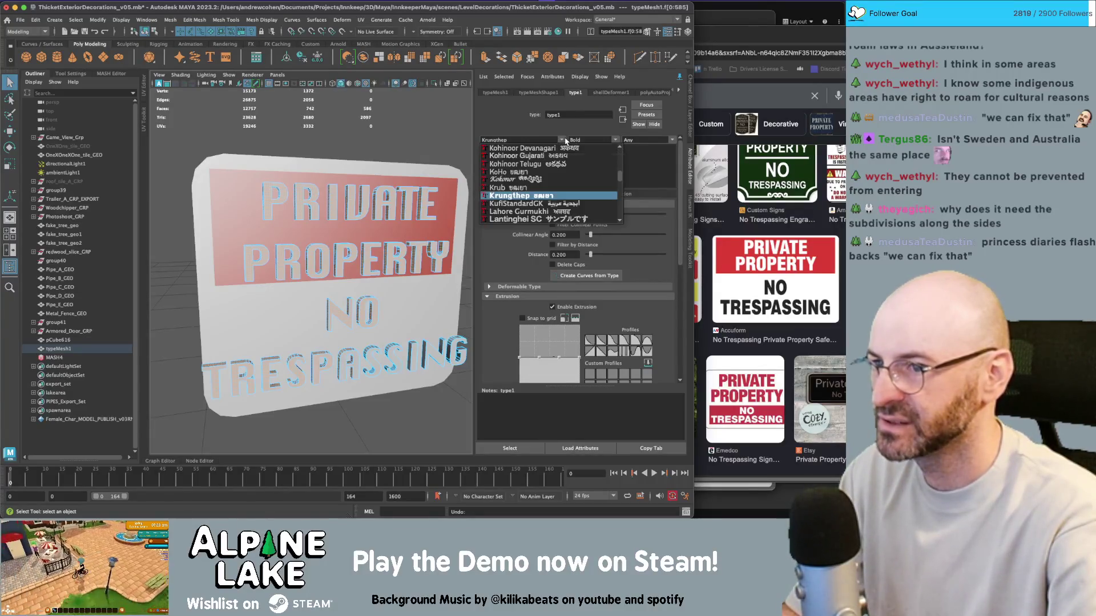
click(533, 188)
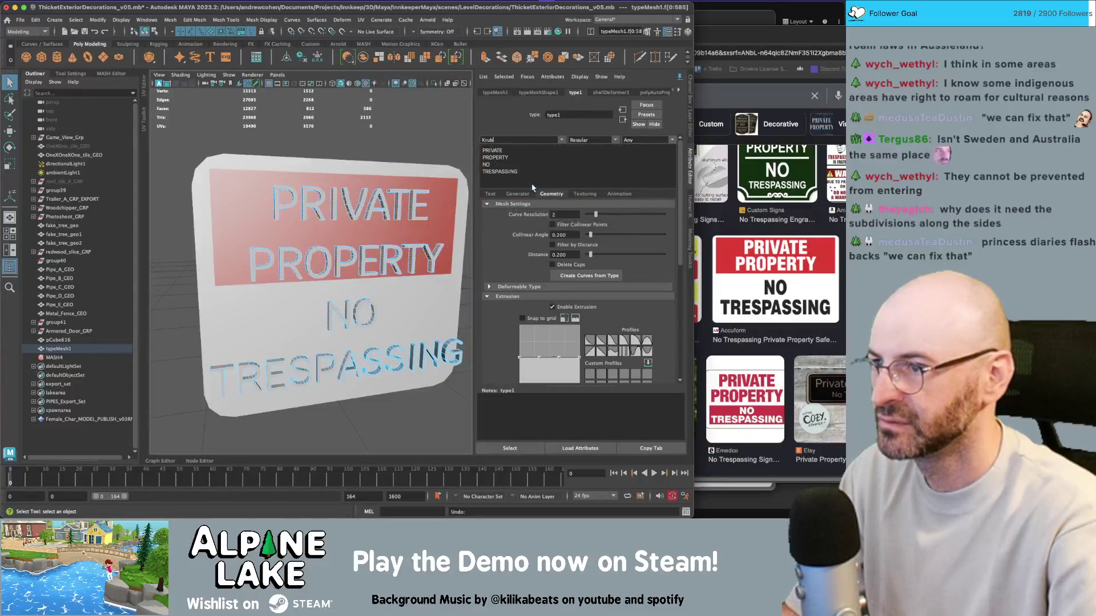
click(555, 141)
scroll(542, 183, up, 5)
scroll(540, 177, down, 5)
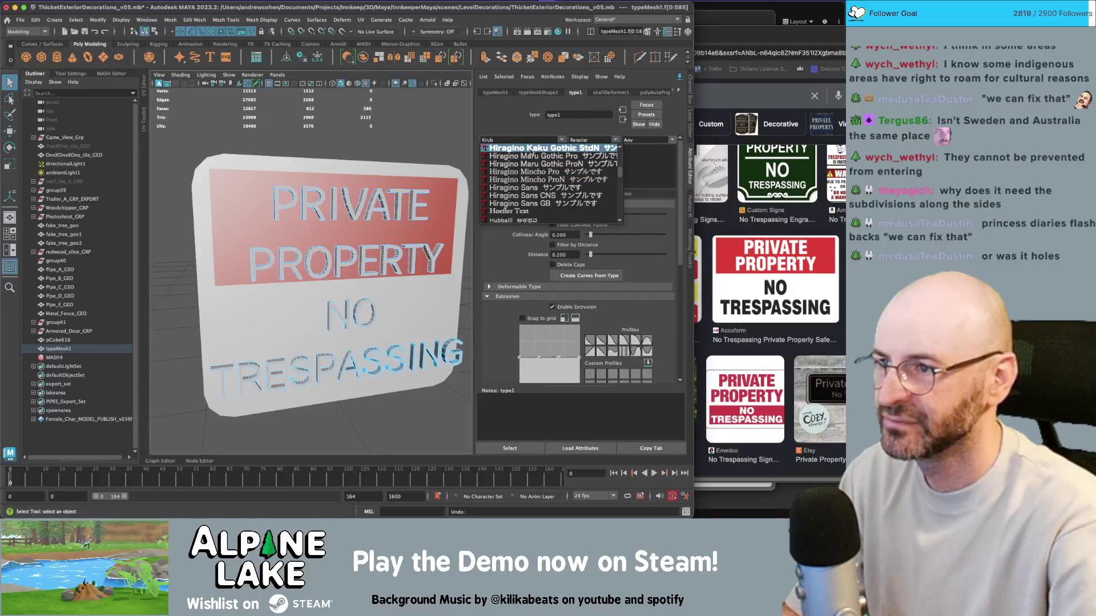
click(529, 149)
Try the Farah and Fredoka fonts and lower the text Curve Resolution to 1
click(561, 141)
scroll(558, 164, up, 5)
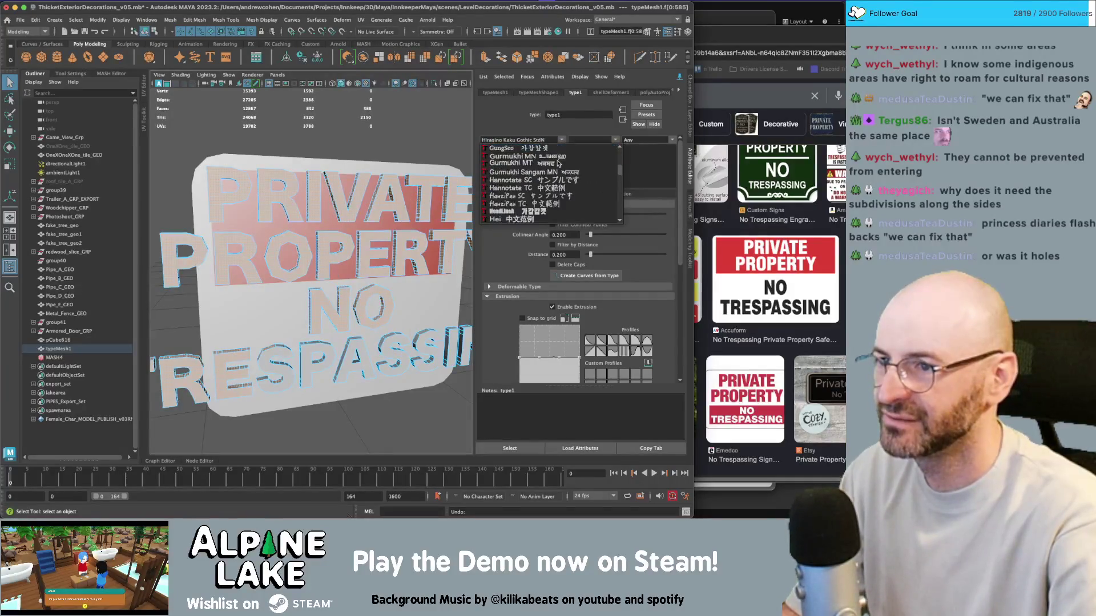
scroll(559, 164, up, 3)
click(552, 150)
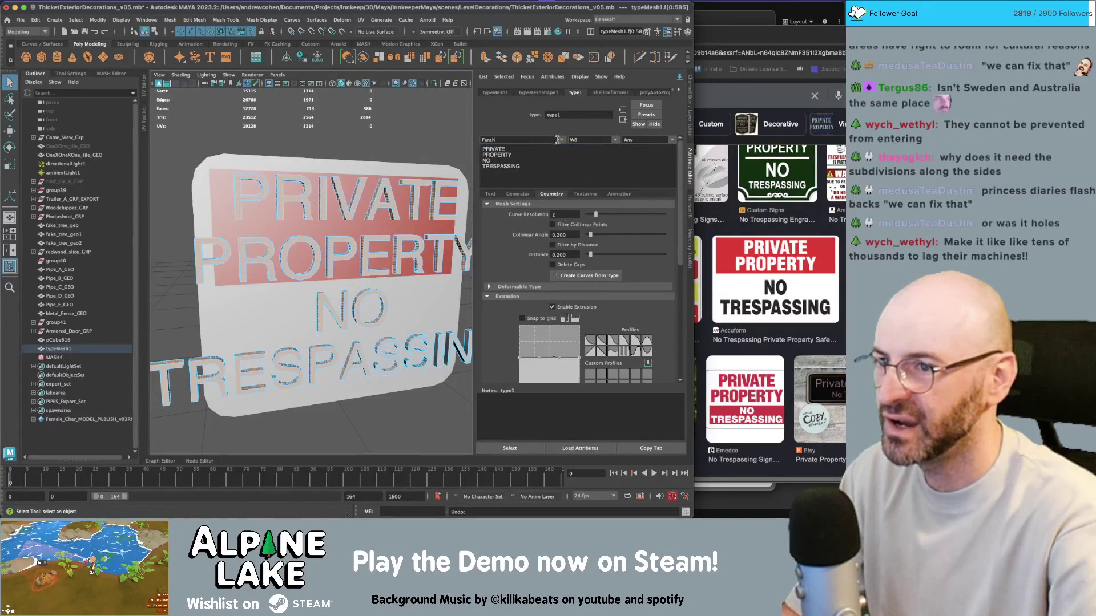
click(558, 140)
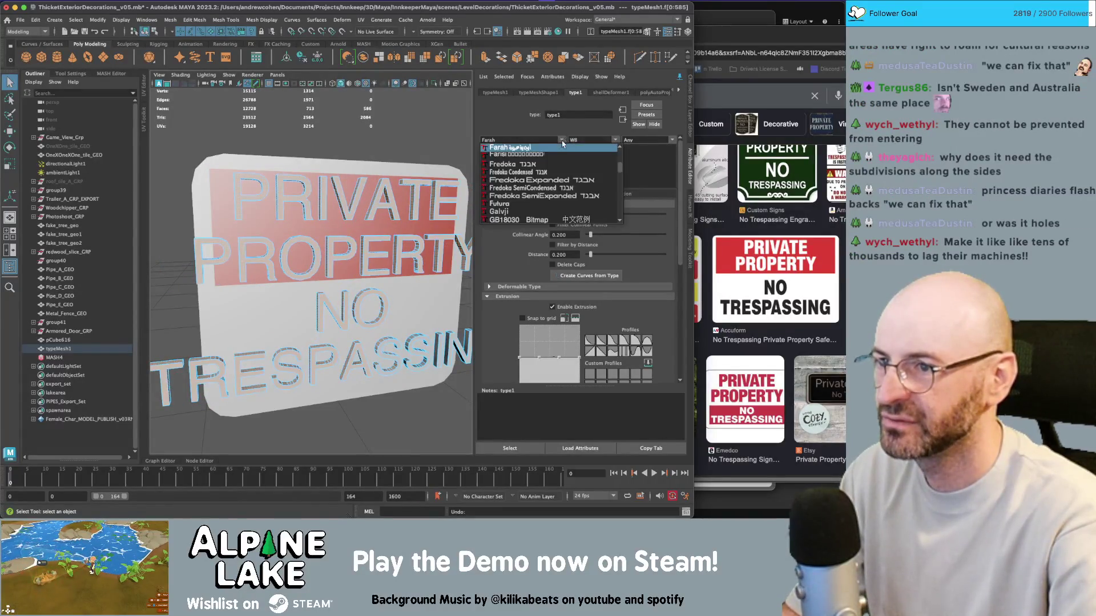
click(540, 165)
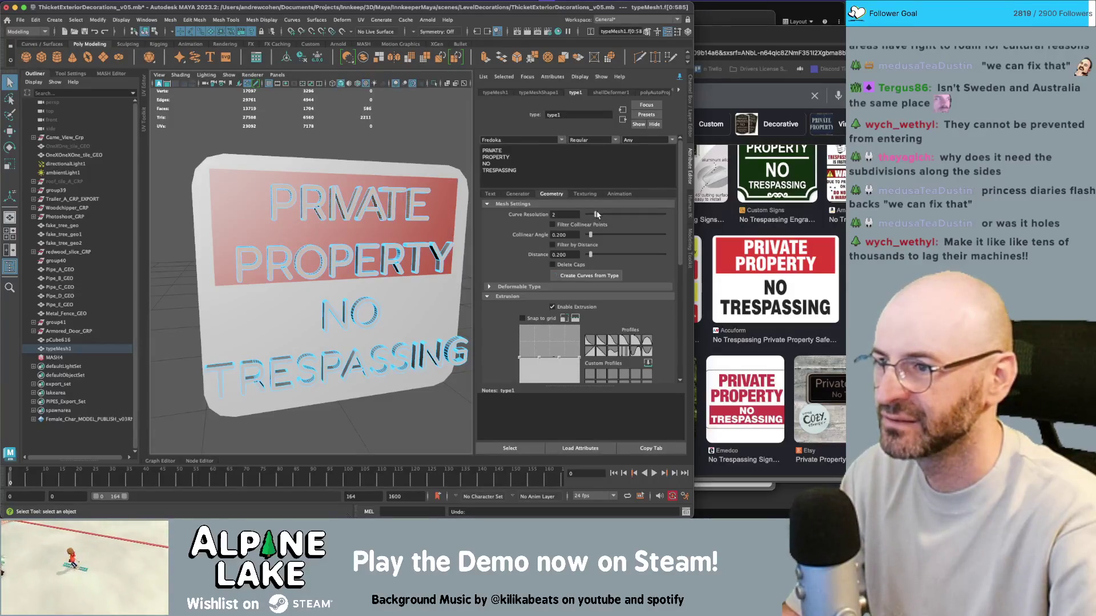
drag(597, 214, 582, 218)
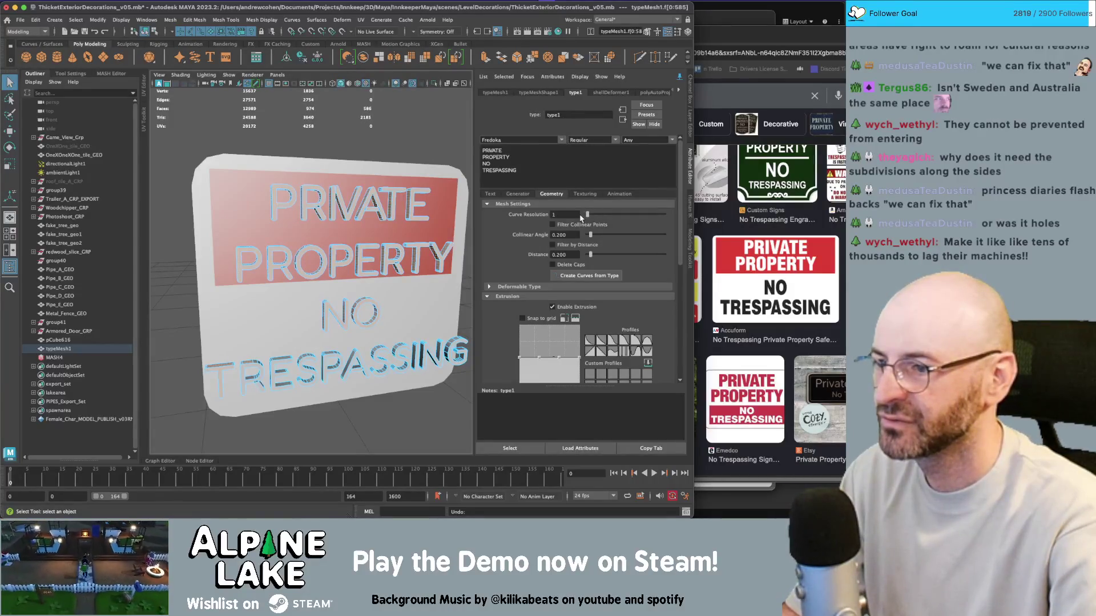
Try Comic Sans MS and Copperplate, then settle on Arial Bold for the lettering
click(562, 140)
scroll(555, 171, up, 5)
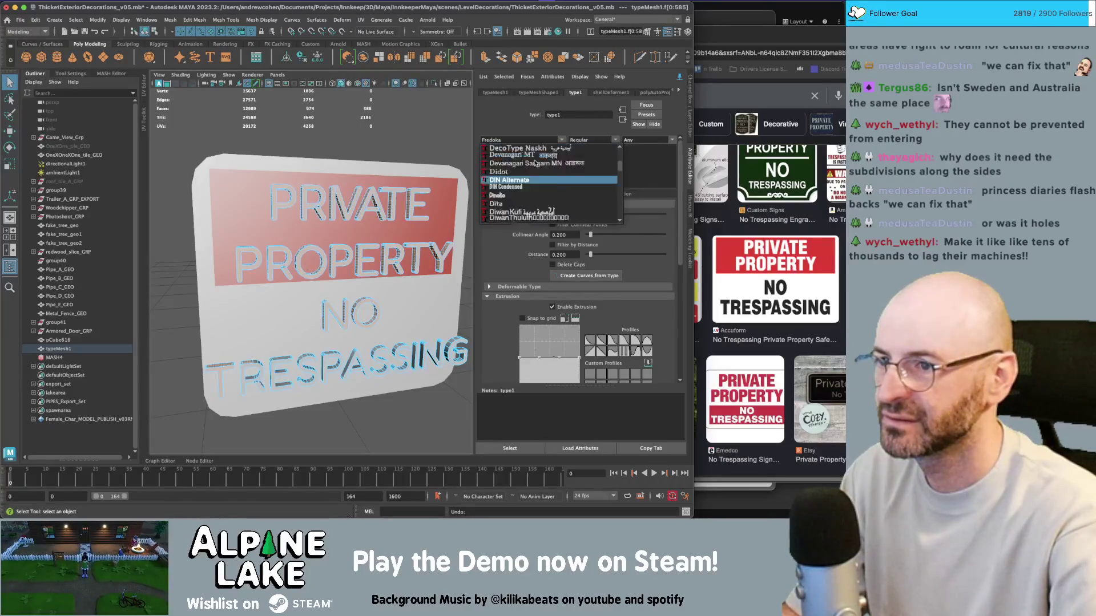
click(548, 149)
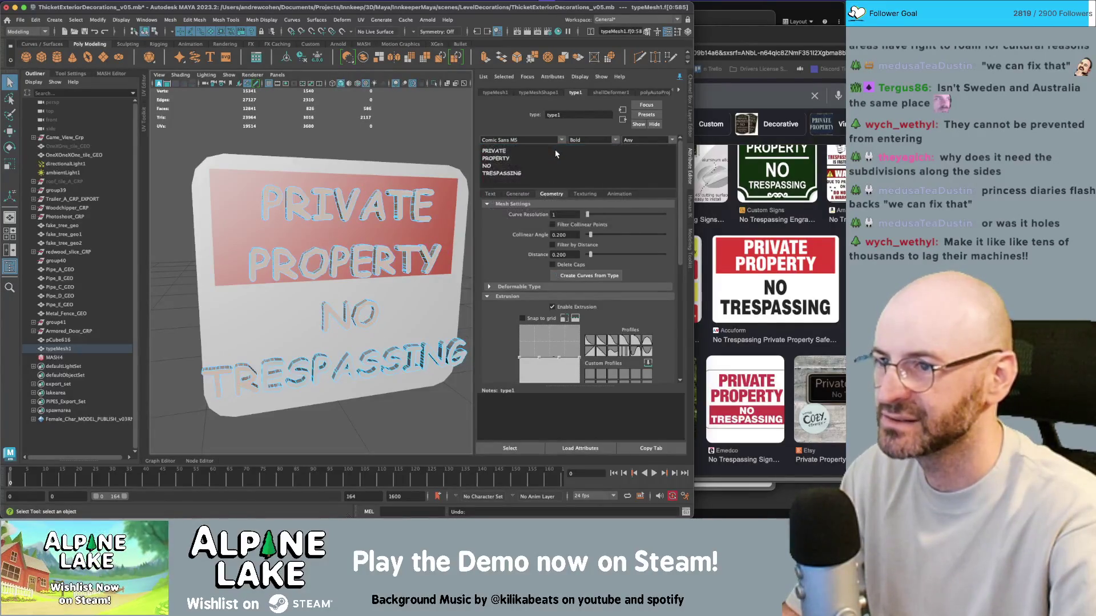
click(562, 141)
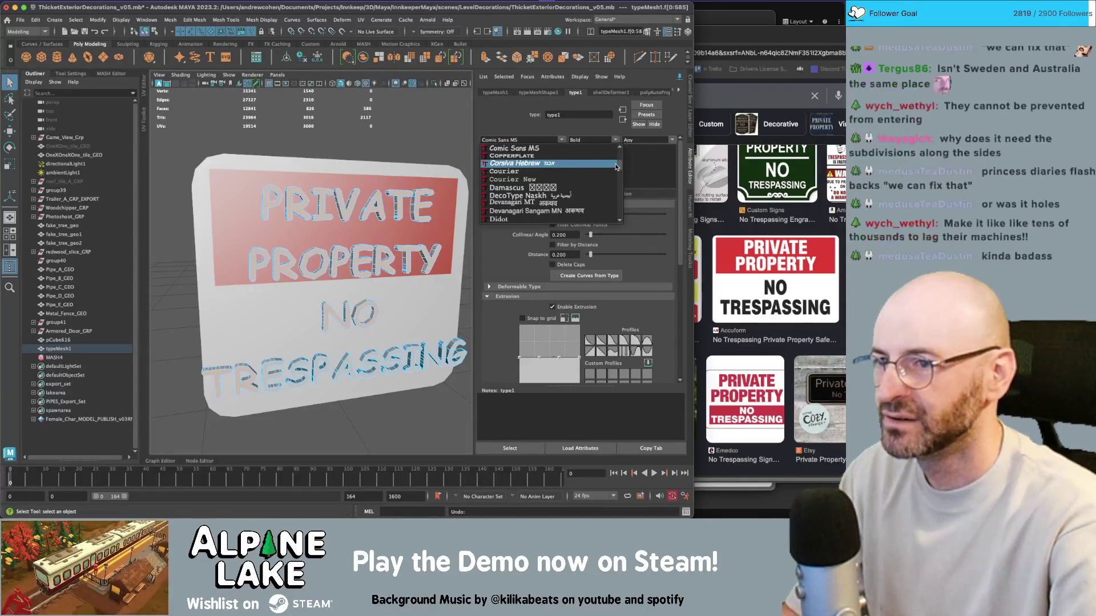
click(580, 156)
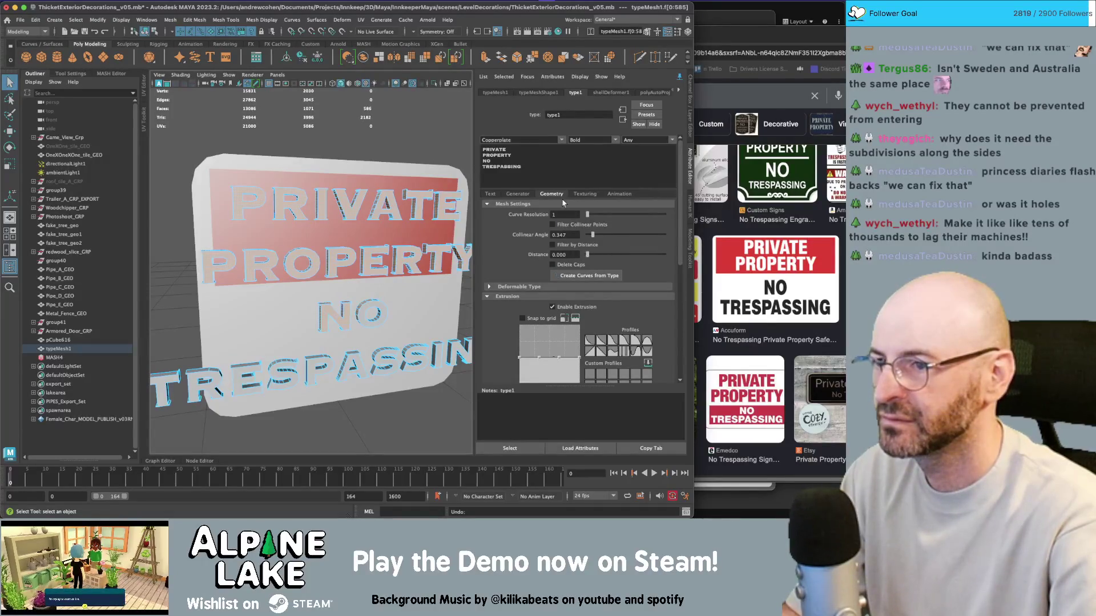
click(562, 139)
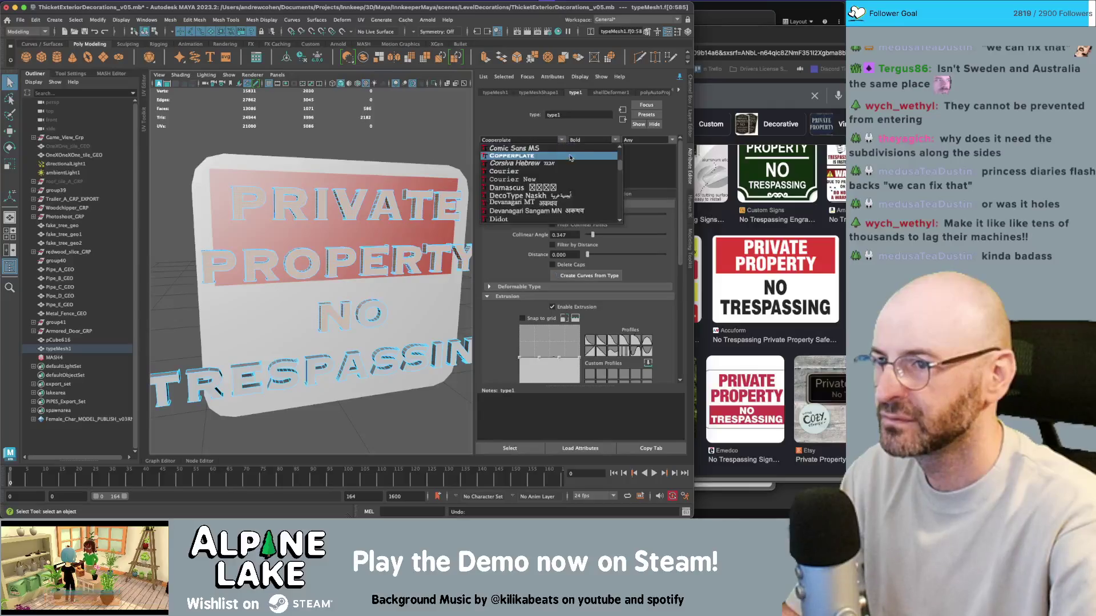
drag(621, 169, 620, 158)
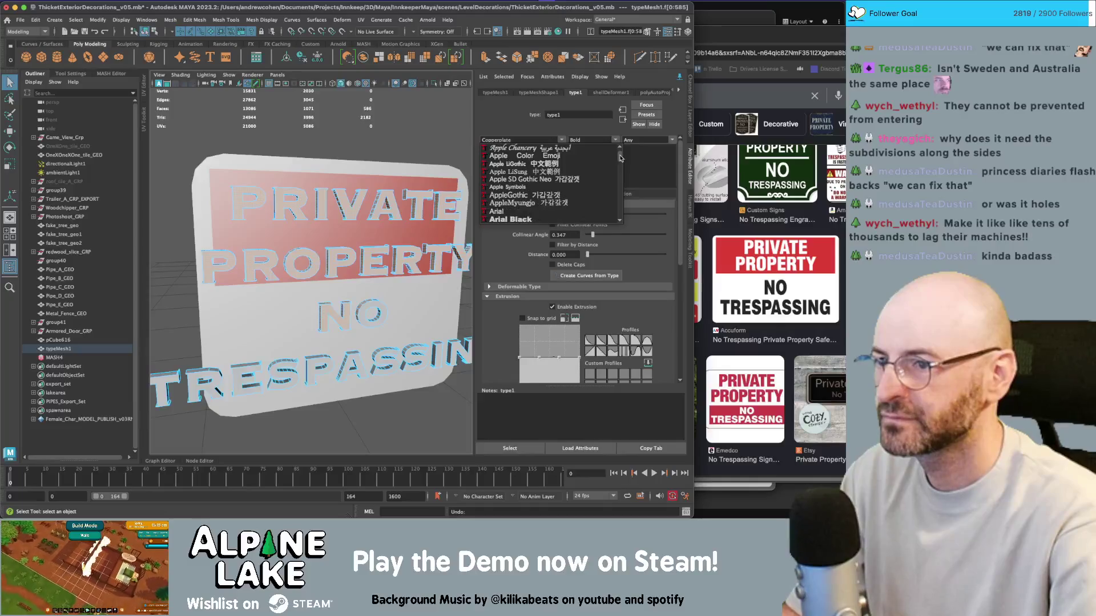
click(566, 212)
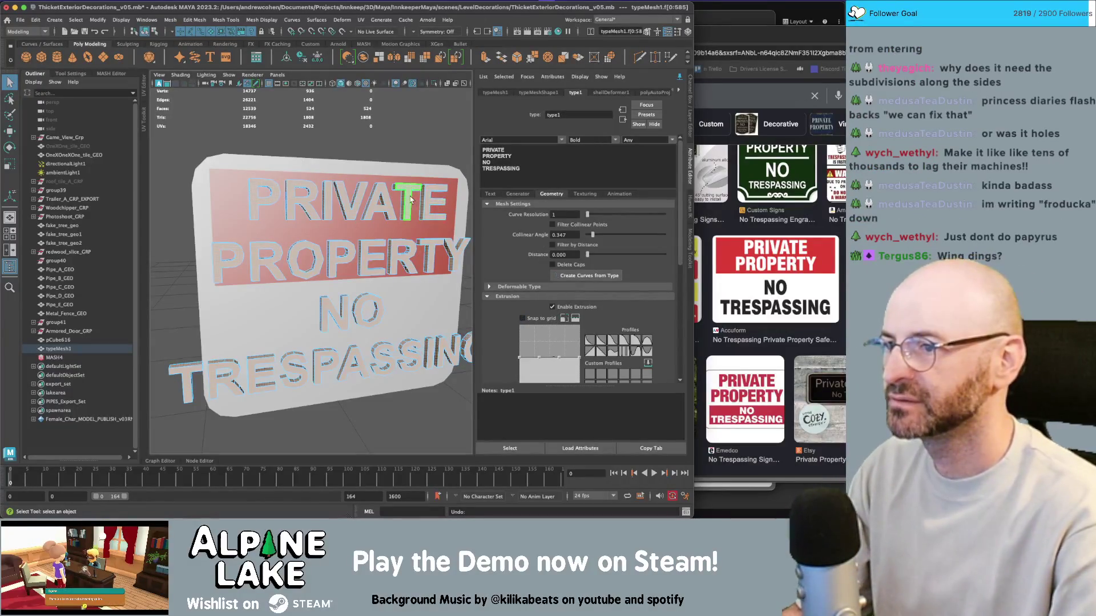
Increase the text Extrude Distance to 10
mouse_move(410, 198)
mouse_down()
mouse_move(416, 191)
mouse_move(399, 197)
mouse_up()
key(4)
scroll(653, 286, down, 2)
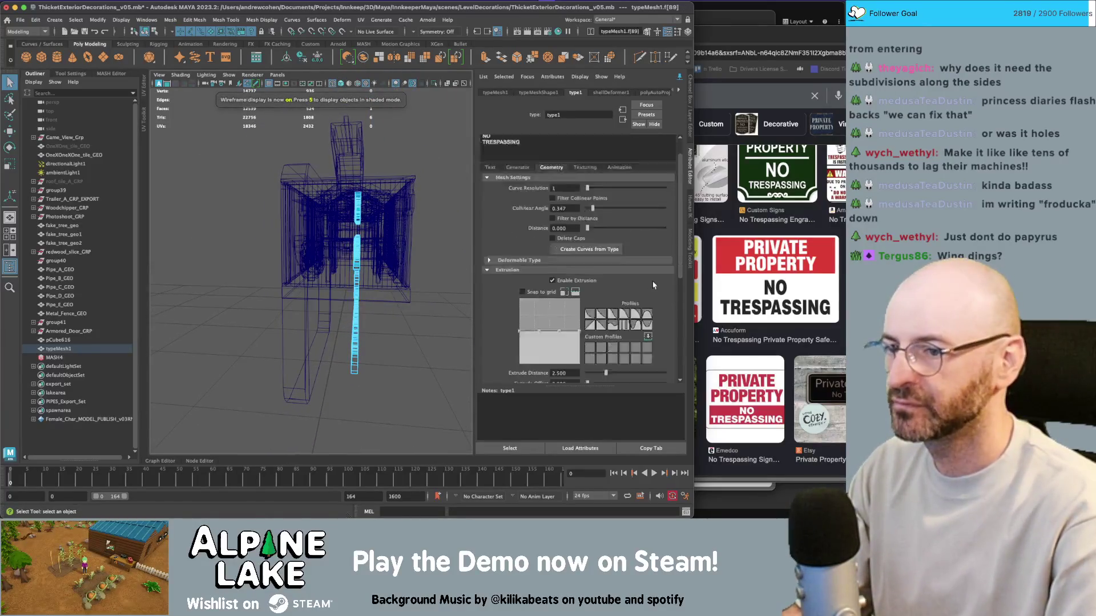
scroll(654, 285, down, 4)
drag(606, 267, 679, 270)
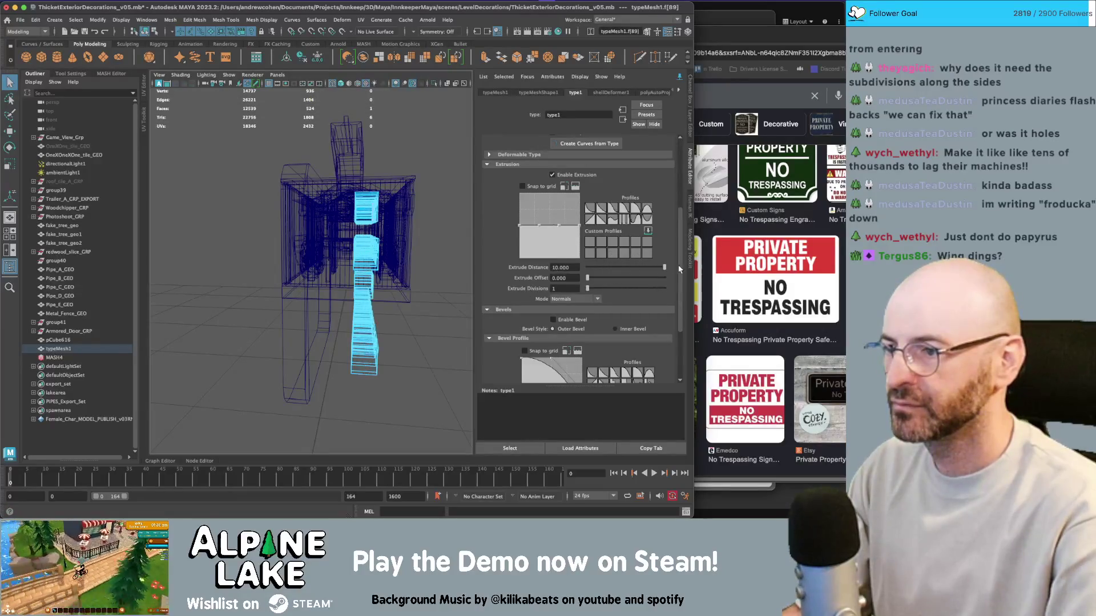
Marquee-delete a band of unneeded text faces and return to textured object view
mouse_move(349, 177)
mouse_down()
mouse_move(330, 334)
mouse_move(360, 398)
mouse_up()
key(Delete)
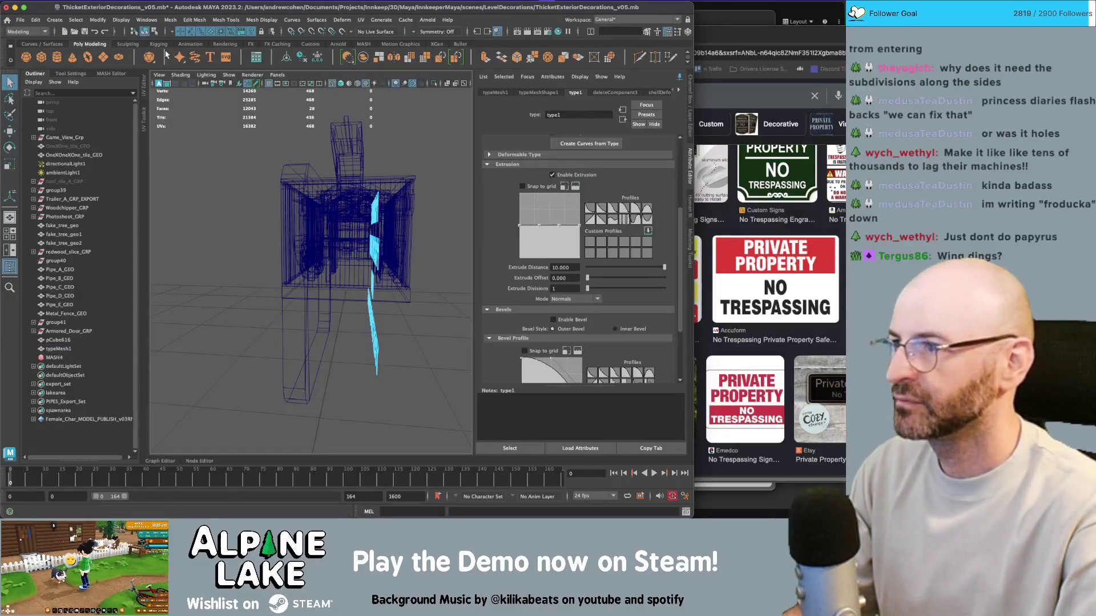
key(F8)
key(f)
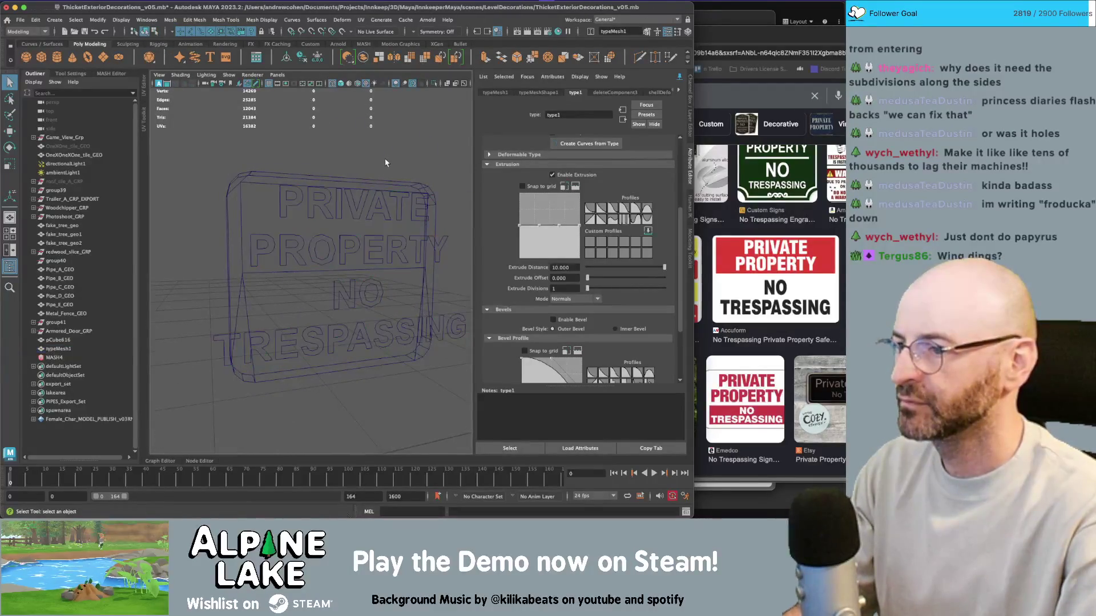
key(6)
Flatten typeMesh1 by scaling it in Z to 0.025
mouse_move(386, 163)
mouse_down()
mouse_move(368, 252)
mouse_move(301, 229)
mouse_move(337, 228)
mouse_move(357, 234)
mouse_move(285, 238)
mouse_up()
key(w)
click(360, 281)
key(r)
key(w)
key(r)
click(298, 237)
click(298, 237)
mouse_move(357, 238)
mouse_down()
mouse_move(276, 237)
mouse_move(302, 227)
mouse_up()
Position the flattened text on the sign face, nudging it slightly up
key(w)
scroll(311, 237, down, 3)
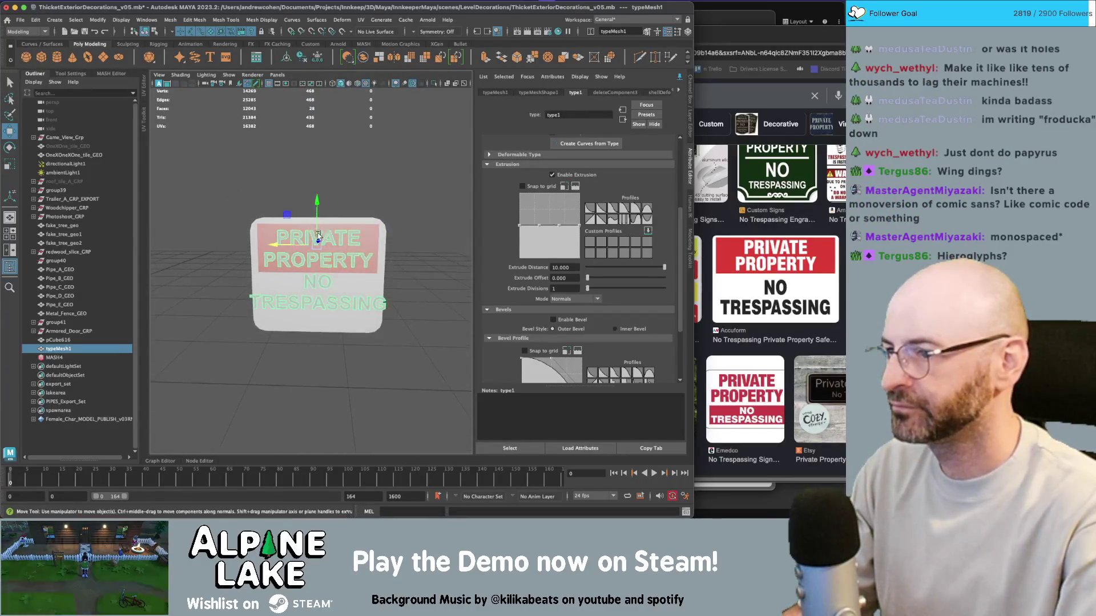
key(r)
mouse_move(321, 246)
mouse_down()
mouse_move(336, 233)
mouse_move(306, 248)
mouse_move(316, 246)
mouse_up()
key(w)
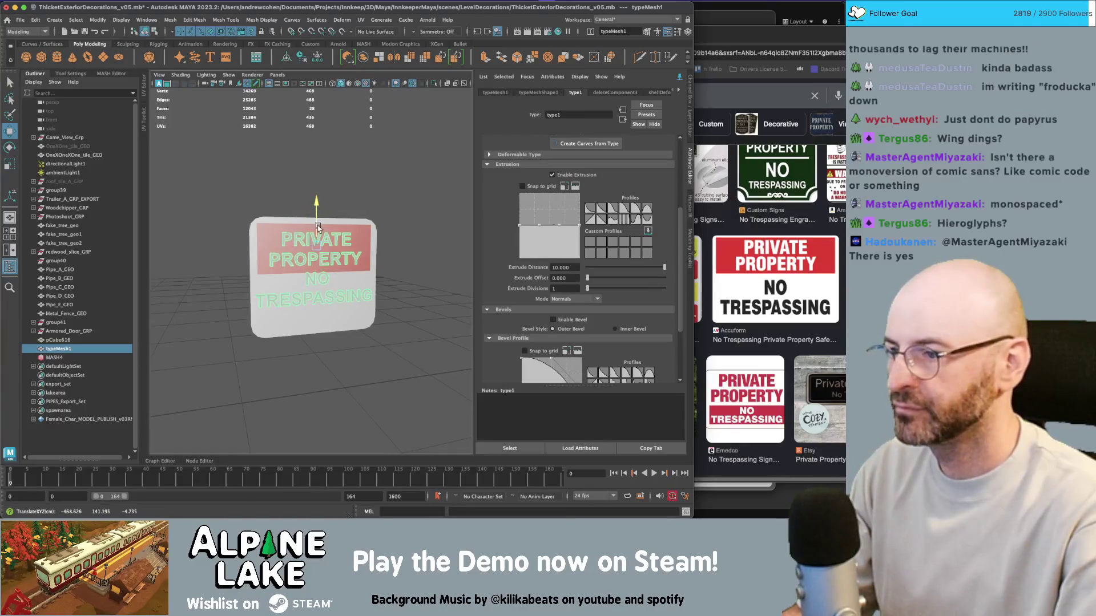
key(r)
key(w)
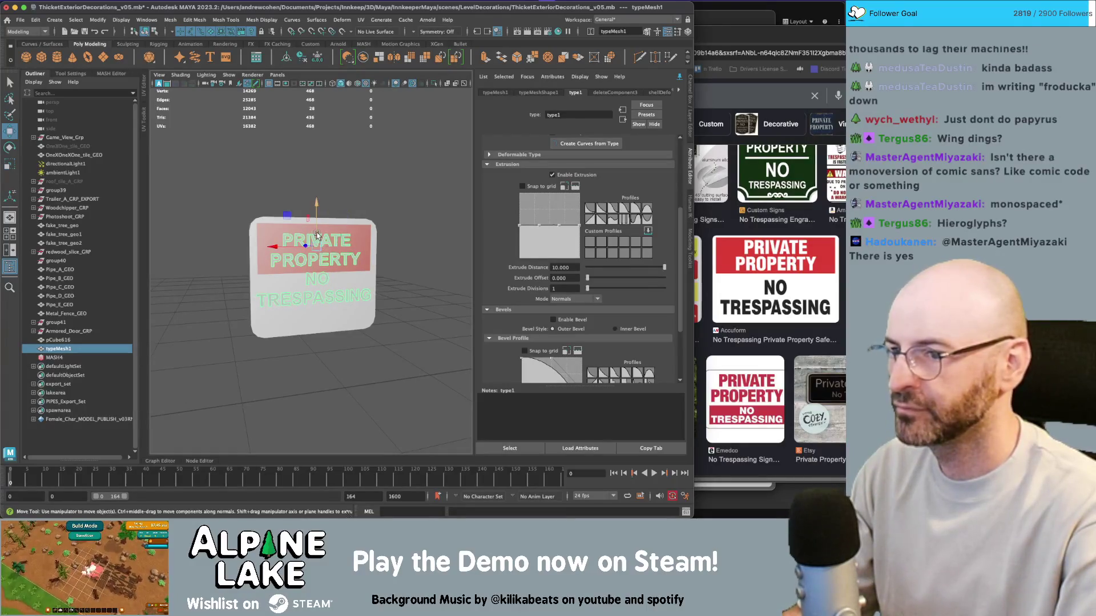
drag(317, 237, 318, 233)
Select a group of the text's vertices and shift them vertically
key(q)
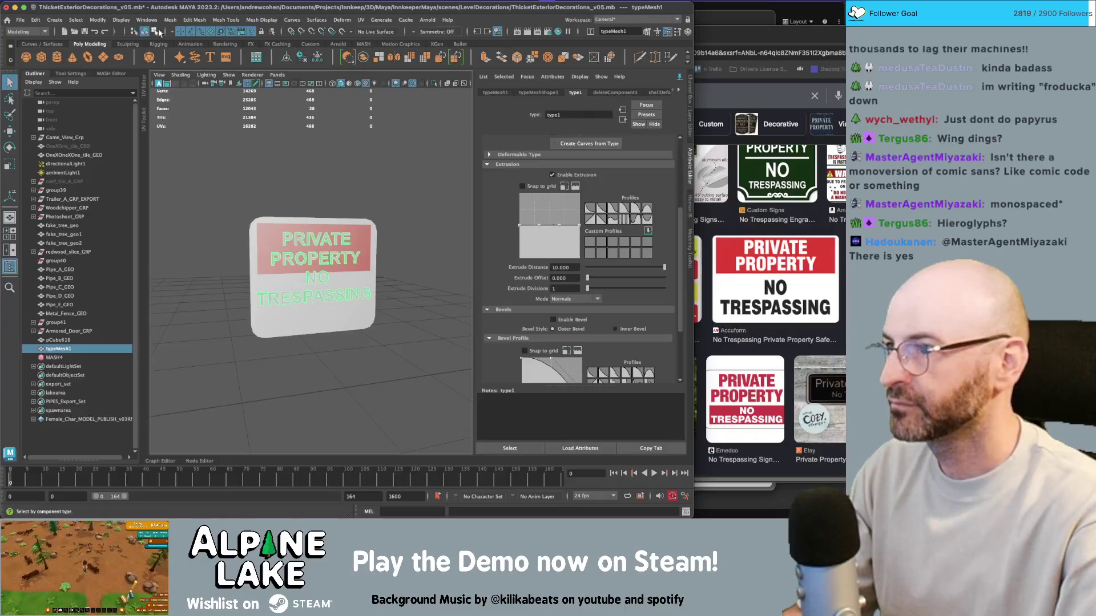
click(159, 33)
drag(355, 319, 403, 268)
key(w)
drag(317, 260, 320, 271)
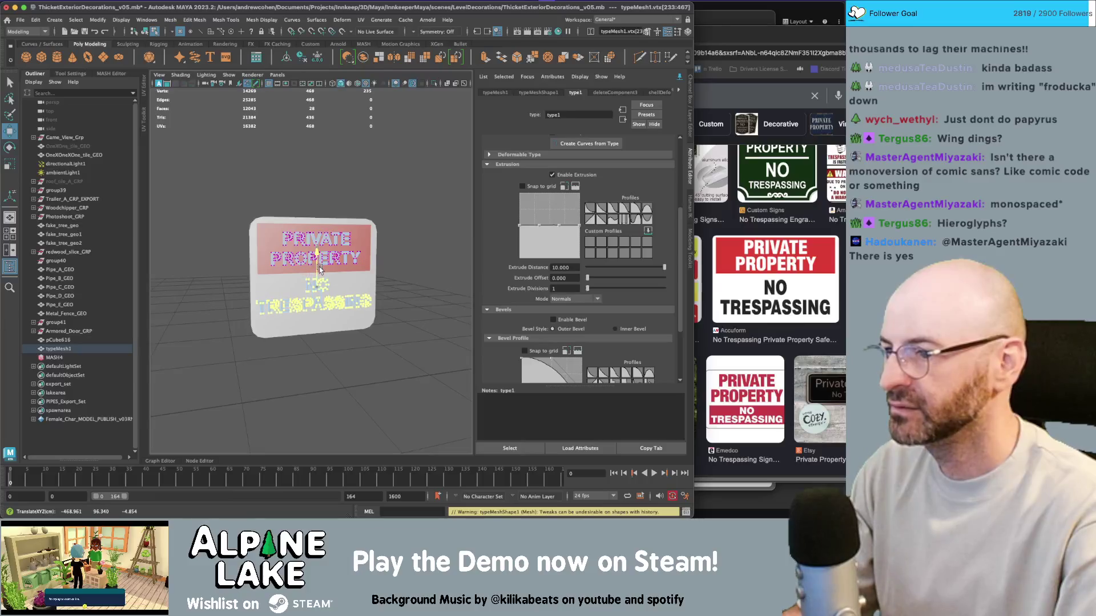
click(145, 30)
scroll(268, 151, up, 3)
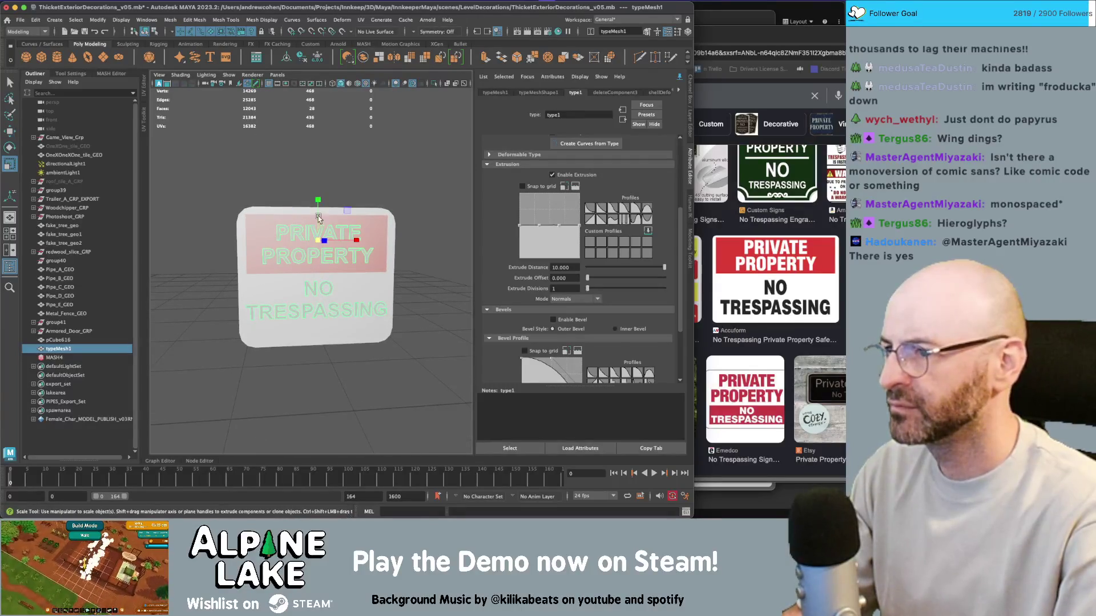
Respace the NO TRESPASSING lines by moving their vertices on the sign
drag(318, 194, 318, 207)
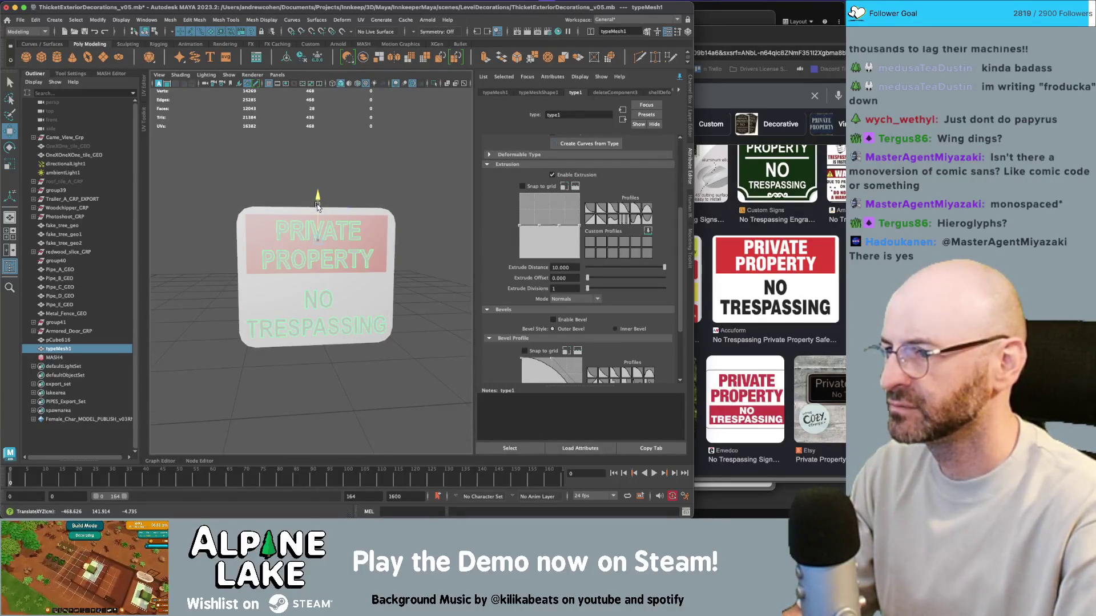
click(155, 31)
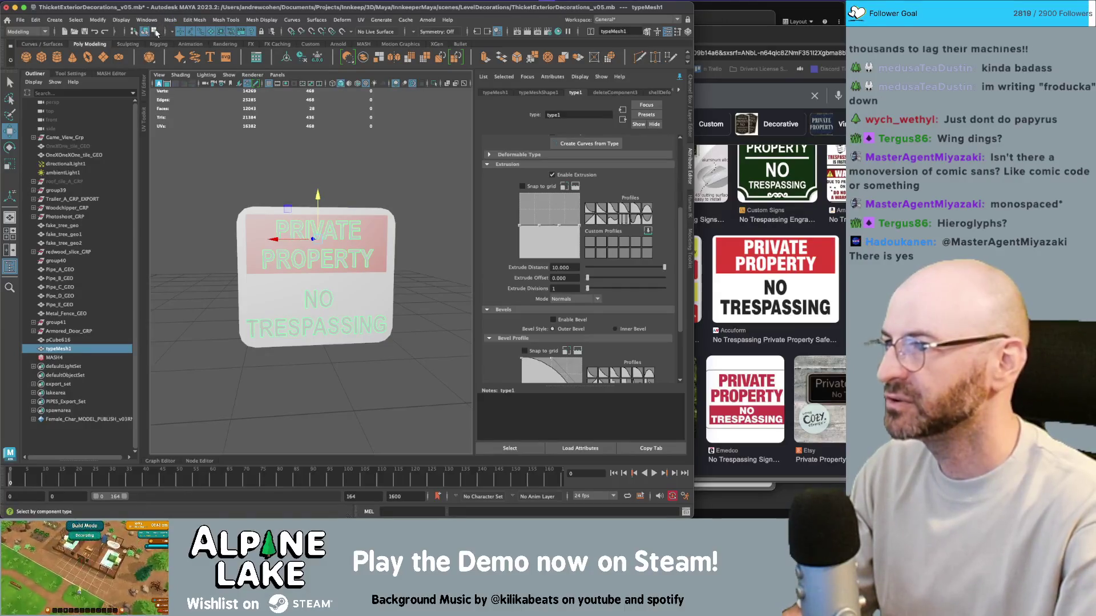
drag(394, 349, 213, 278)
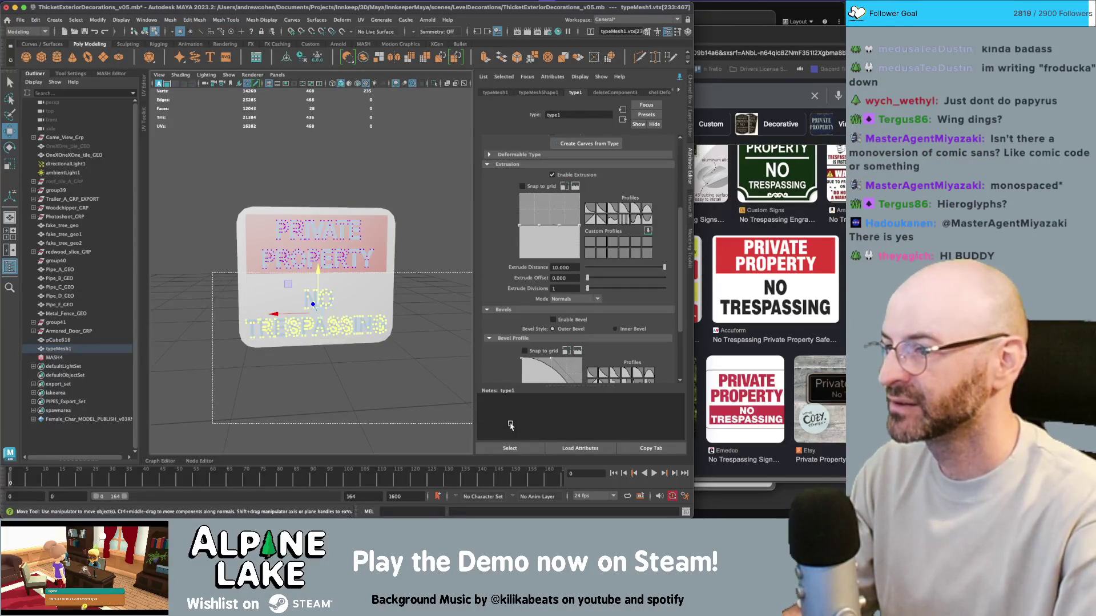
drag(321, 284, 323, 270)
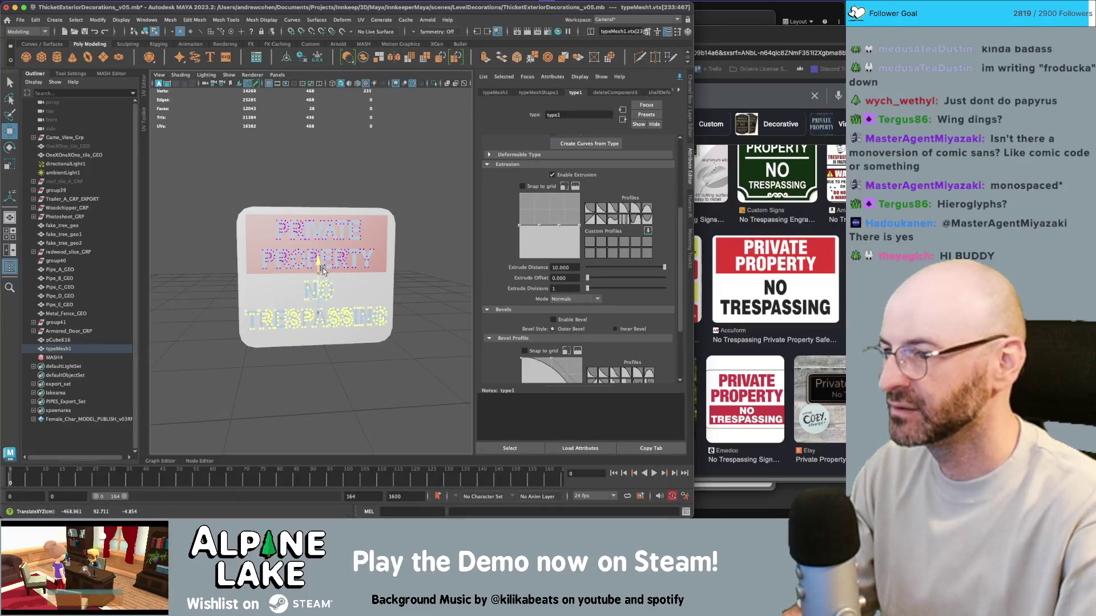
click(145, 31)
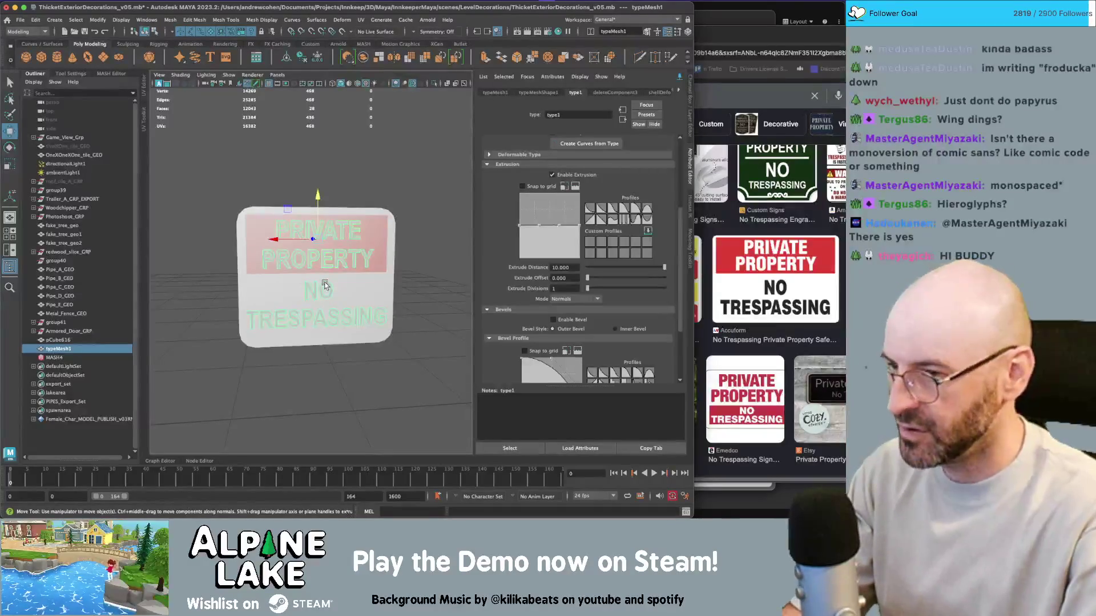
key(ctrl+1)
Assign the existing maya_ColorPallet_Metal_Mat material to the isolated text mesh
right_click(324, 244)
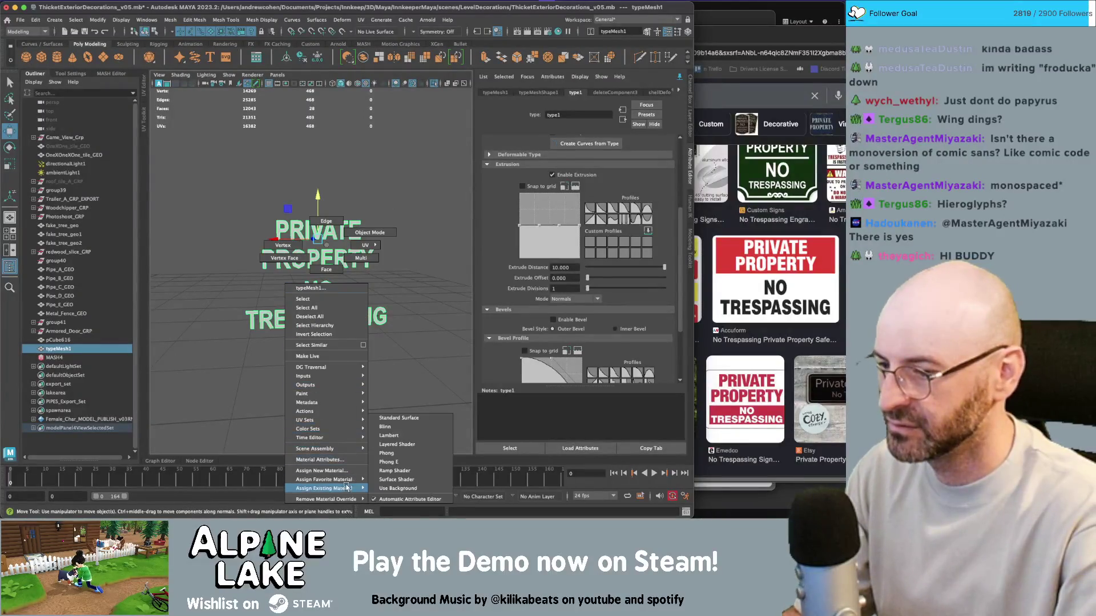
mouse_move(363, 488)
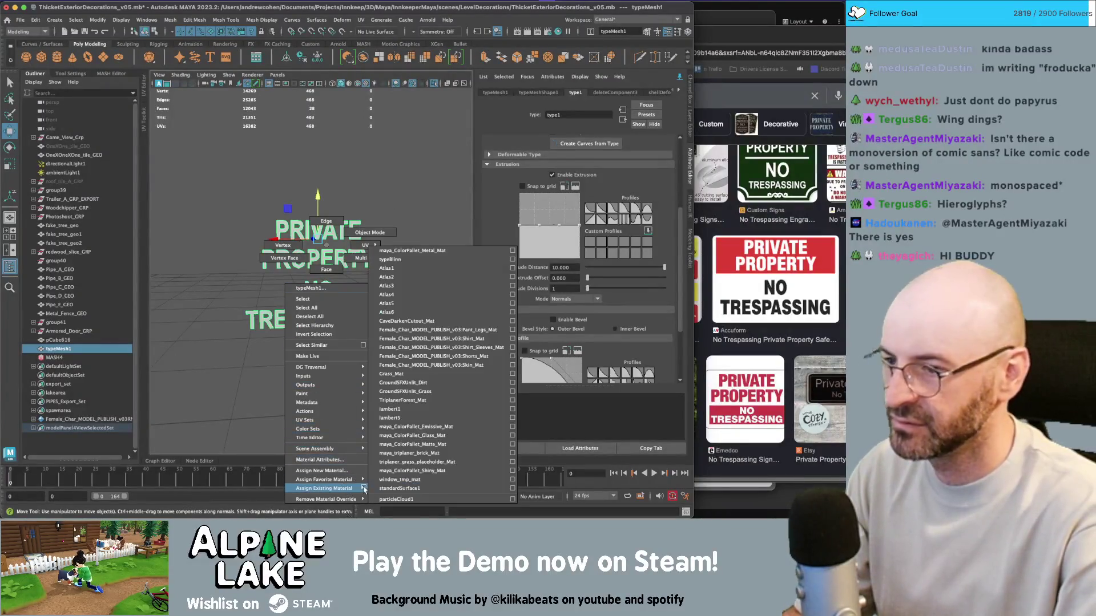
click(436, 256)
key(q)
click(409, 258)
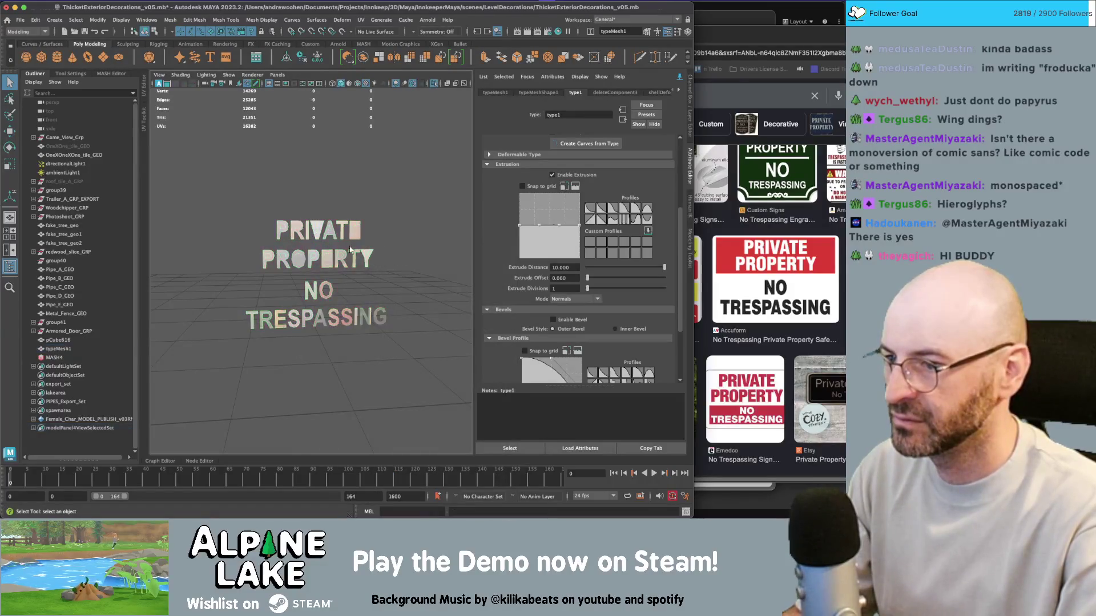
Delete the text mesh's construction history and triangulate it
scroll(422, 274, up, 5)
click(377, 237)
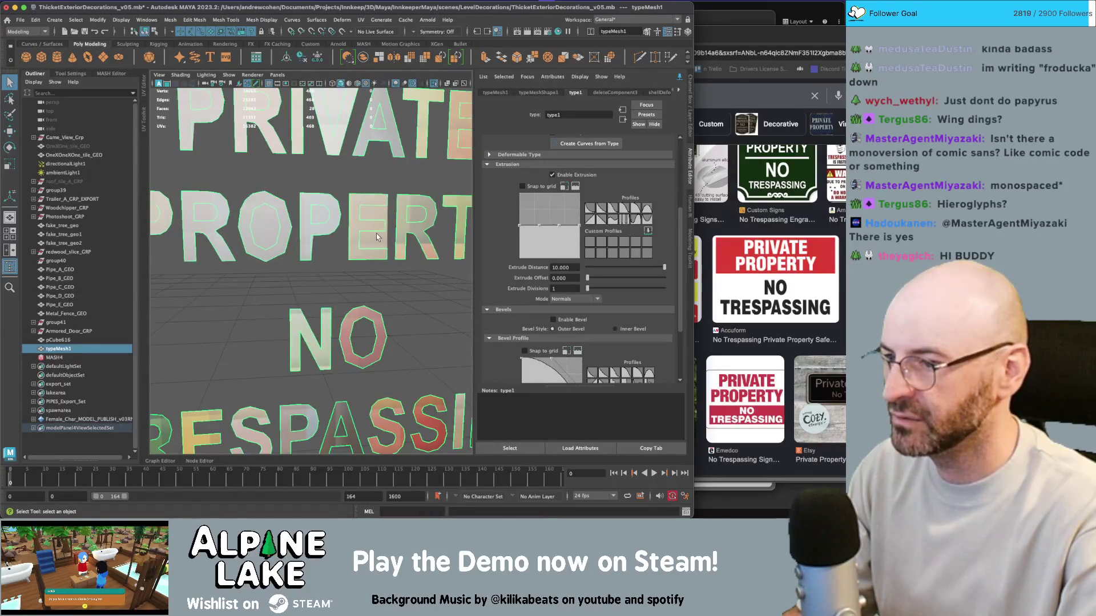
key(alt+shift+d)
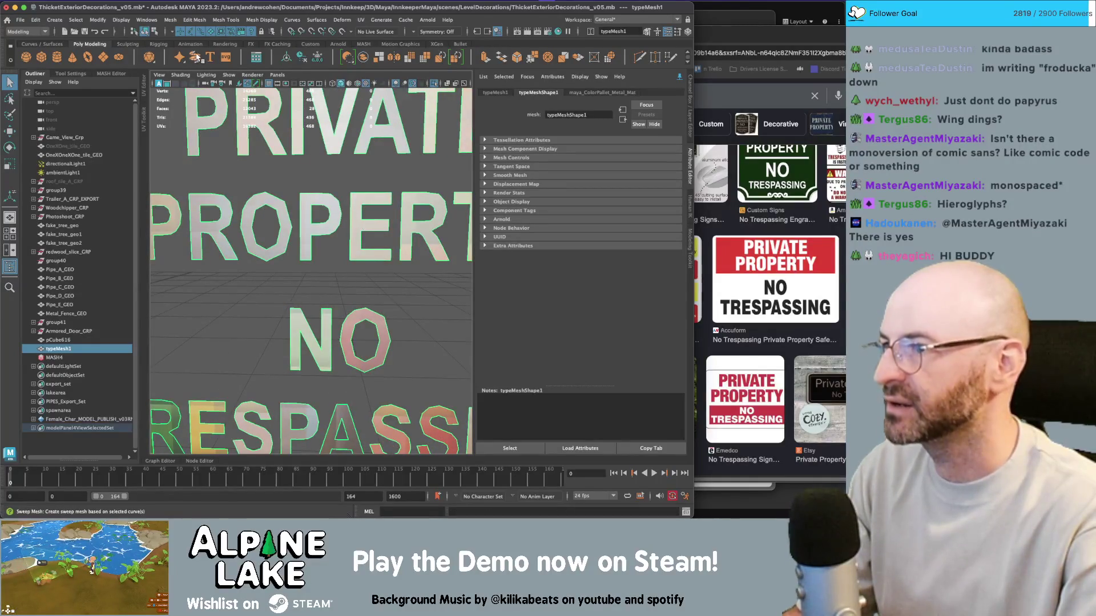
click(194, 20)
mouse_move(217, 22)
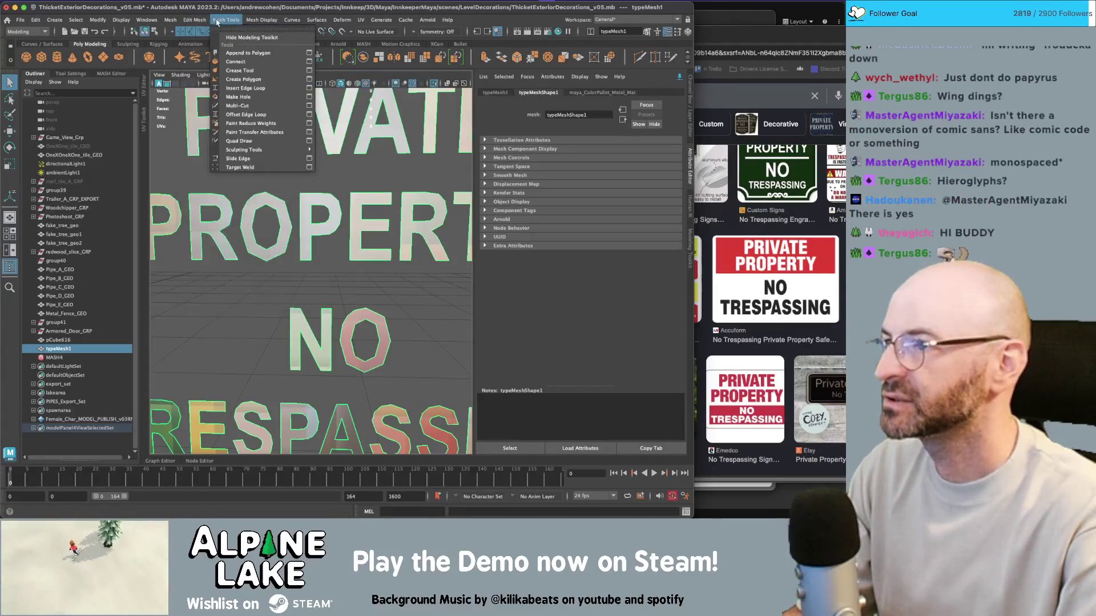
click(197, 132)
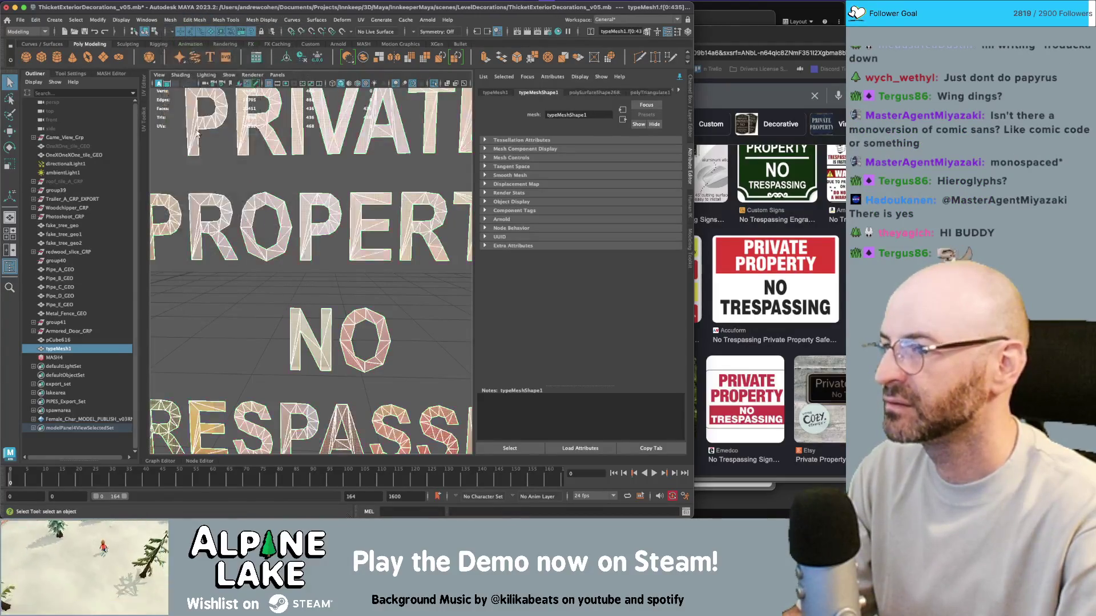
Exit isolate select so the whole sign shows again
key(f)
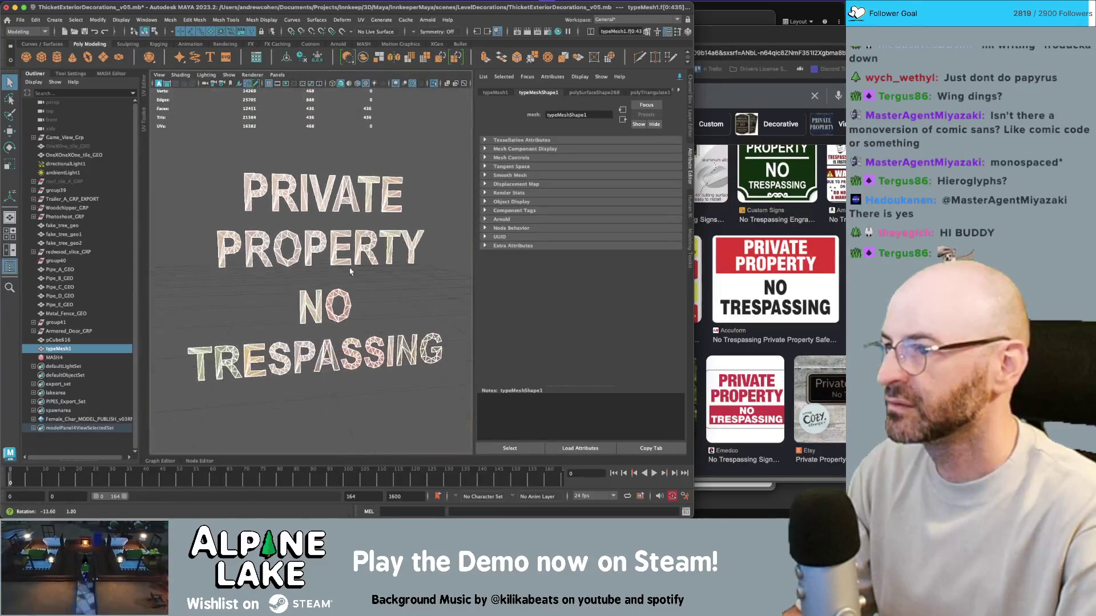
key(F8)
click(363, 254)
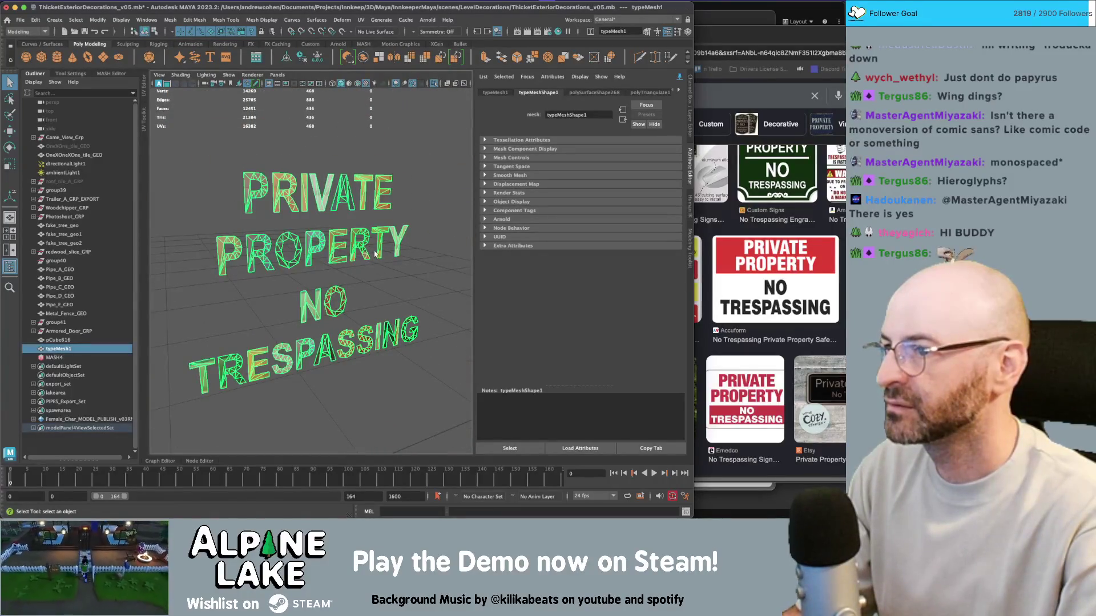
click(387, 265)
key(ctrl+1)
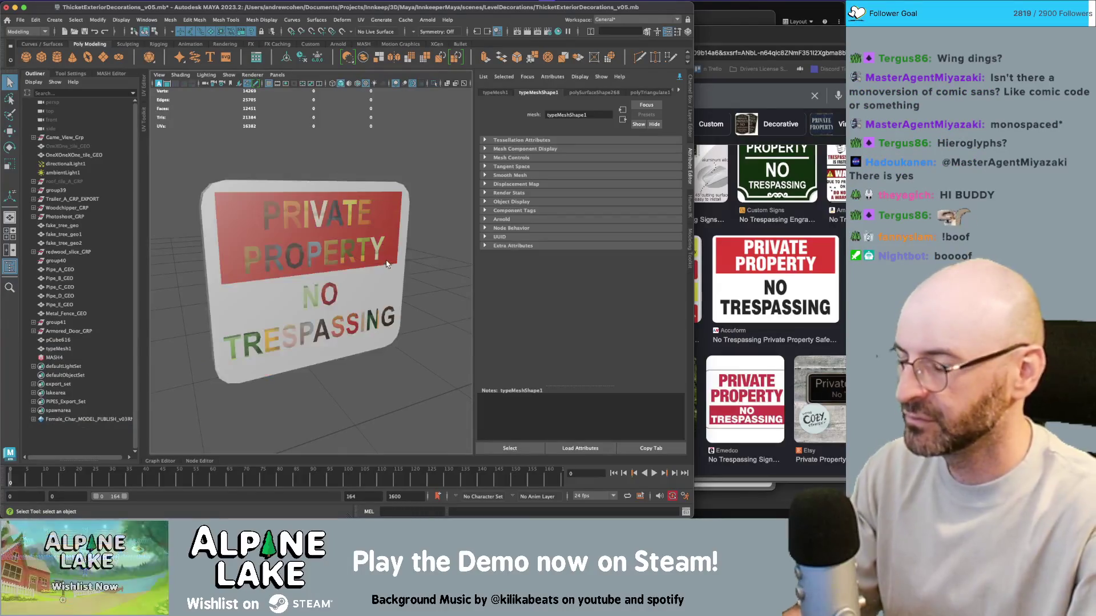
Select all the lettering's faces and apply a planar UV projection
click(363, 245)
key(space)
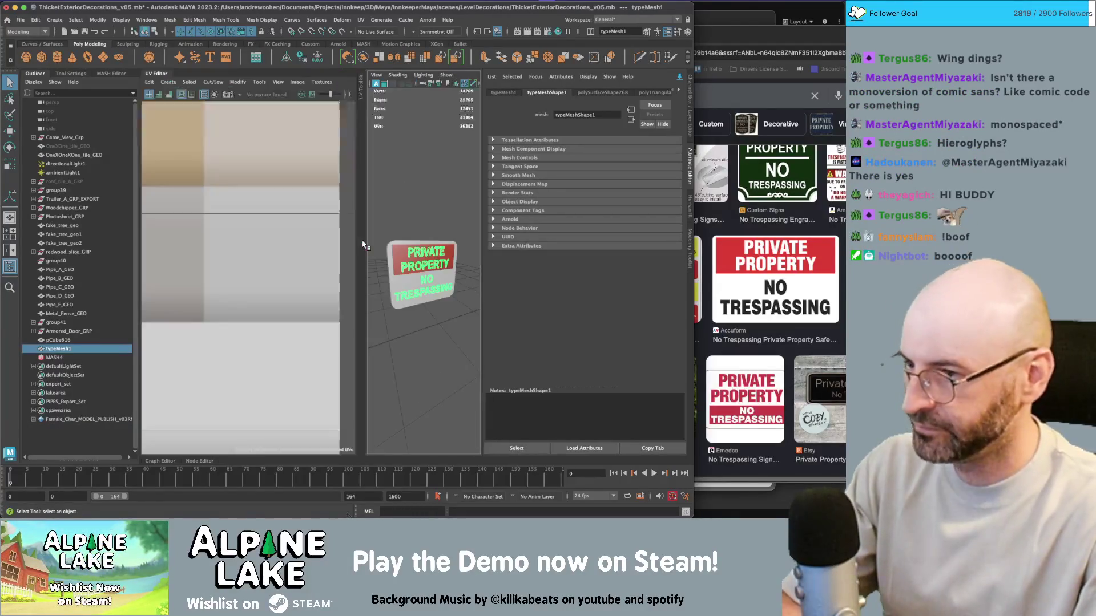
key(f)
key(f)
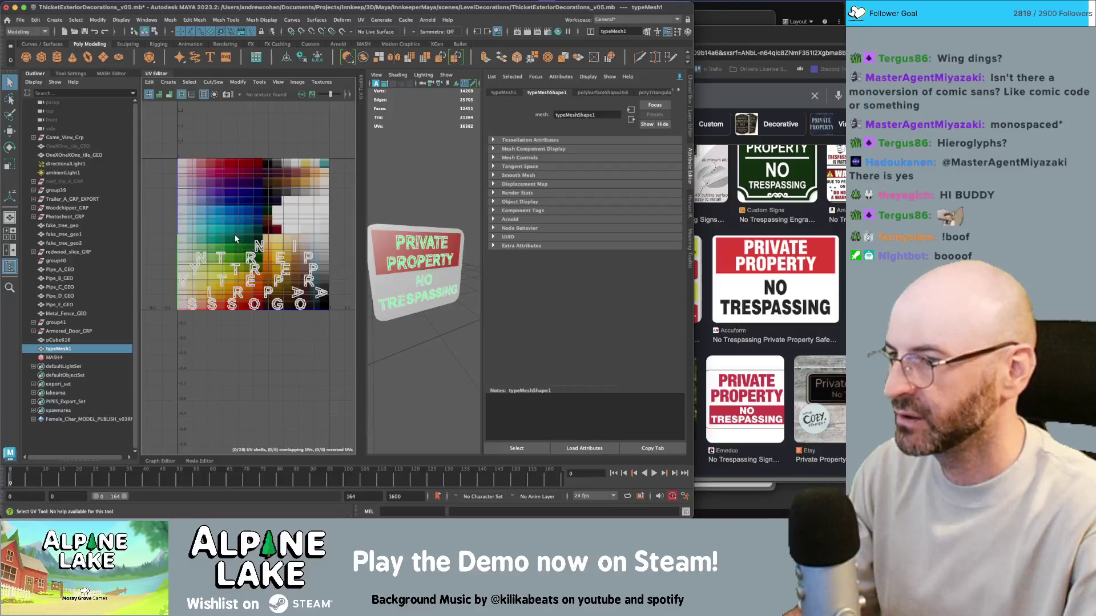
right_click(236, 239)
click(237, 302)
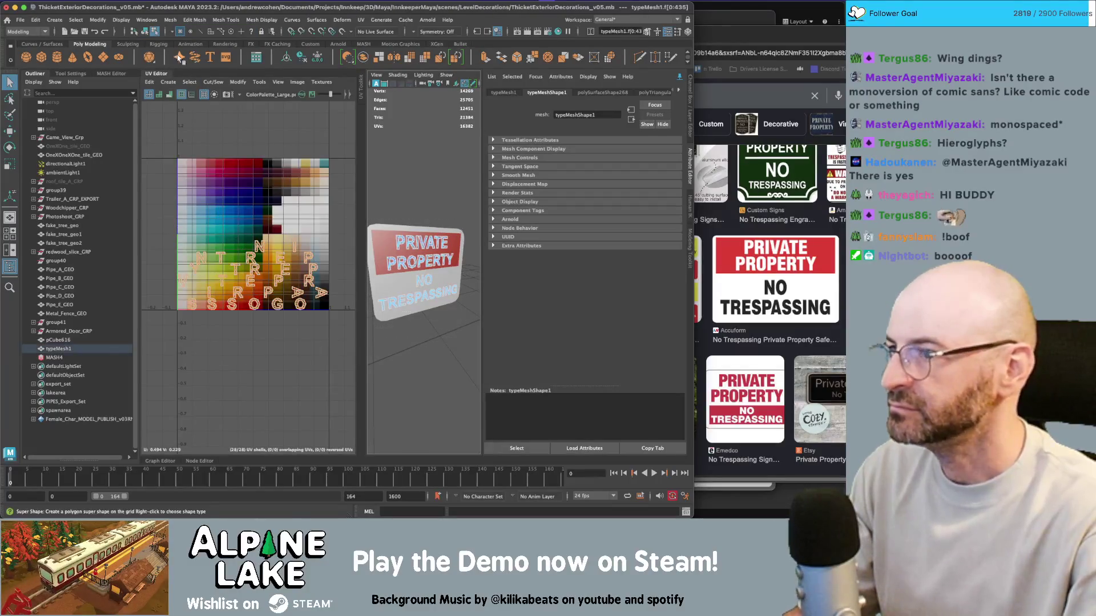
click(169, 82)
click(183, 148)
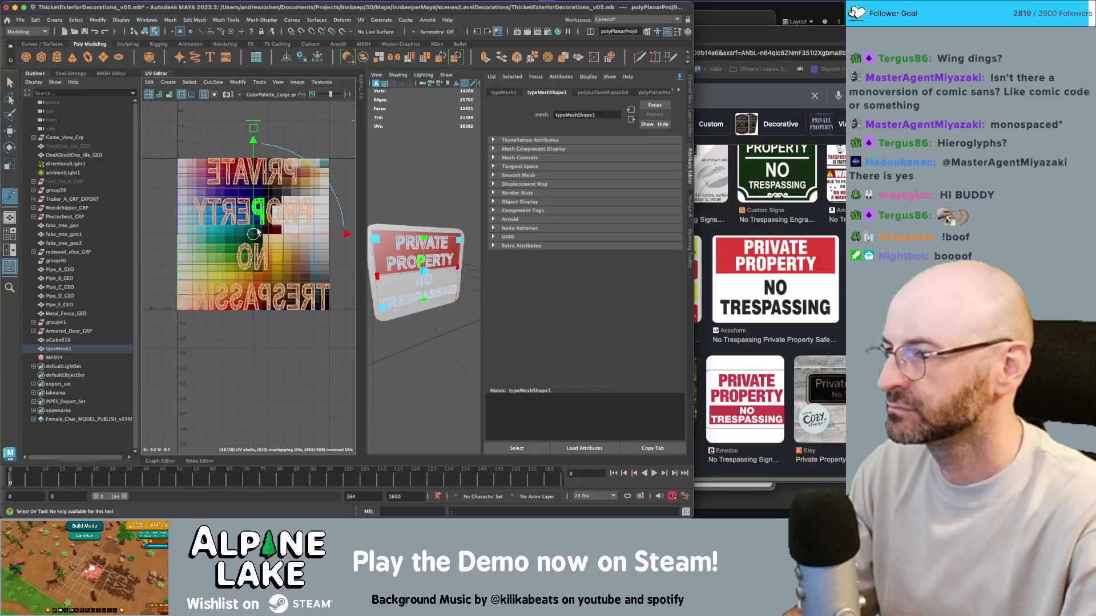
Shrink and move the PRIVATE PROPERTY UVs onto the white palette swatches
key(r)
drag(255, 234, 216, 239)
key(w)
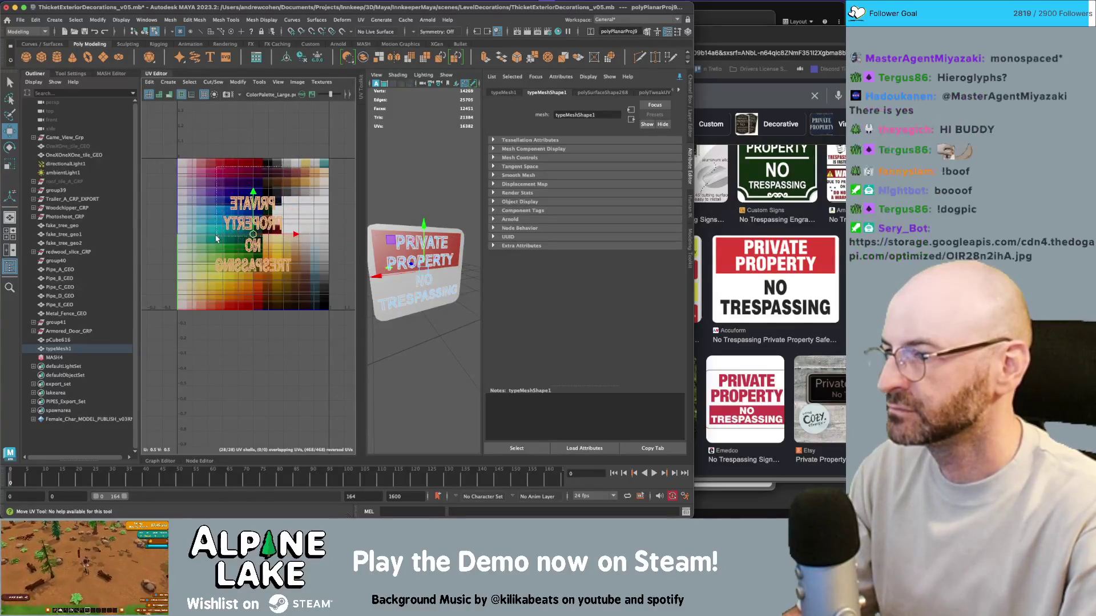
mouse_move(214, 189)
mouse_down()
mouse_move(288, 231)
mouse_move(317, 181)
mouse_move(324, 189)
mouse_move(306, 202)
mouse_up()
key(r)
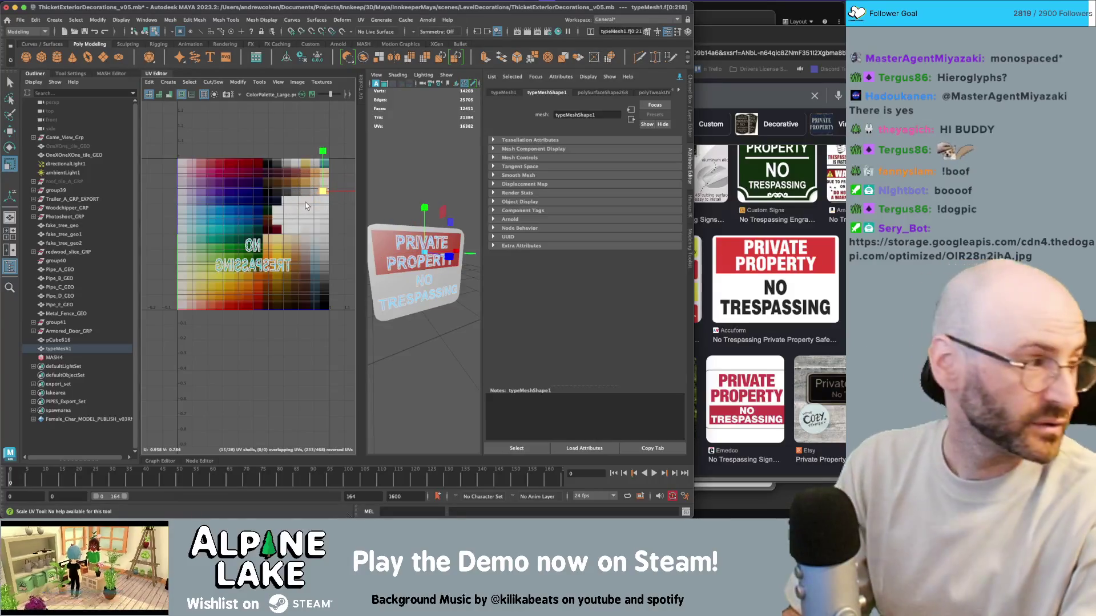
key(f)
key(w)
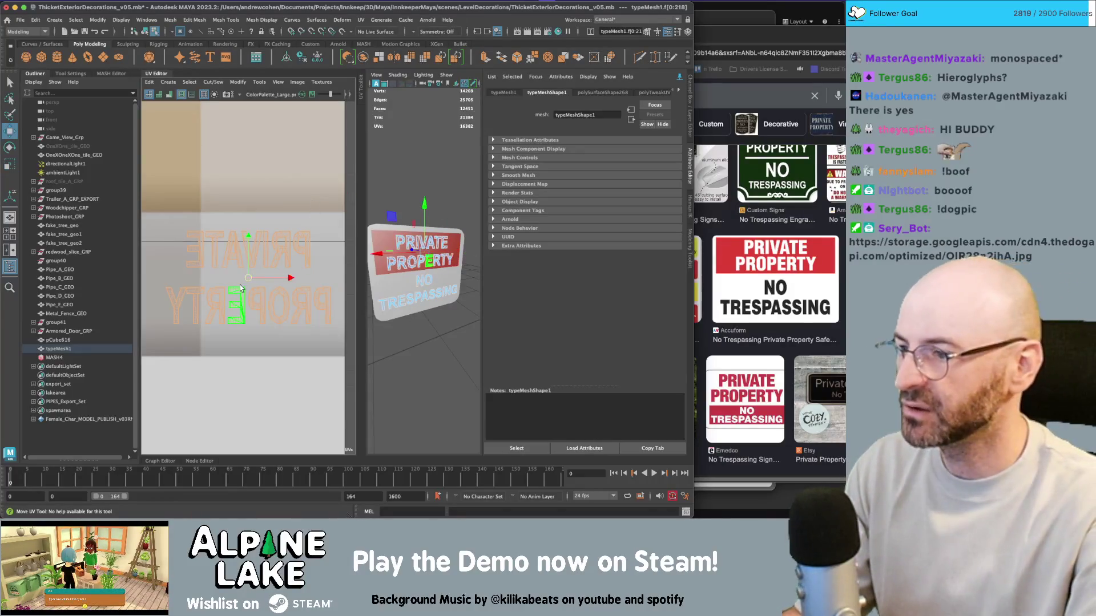
key(r)
drag(248, 278, 222, 292)
key(w)
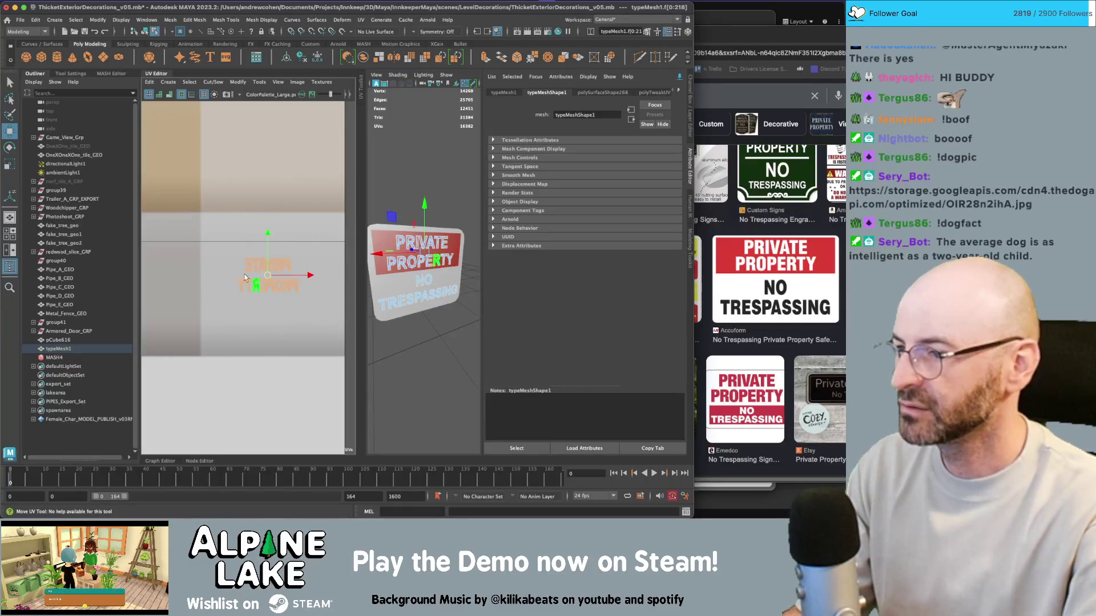
scroll(244, 278, down, 10)
Move the NO TRESPASSING UVs onto a black palette swatch
key(q)
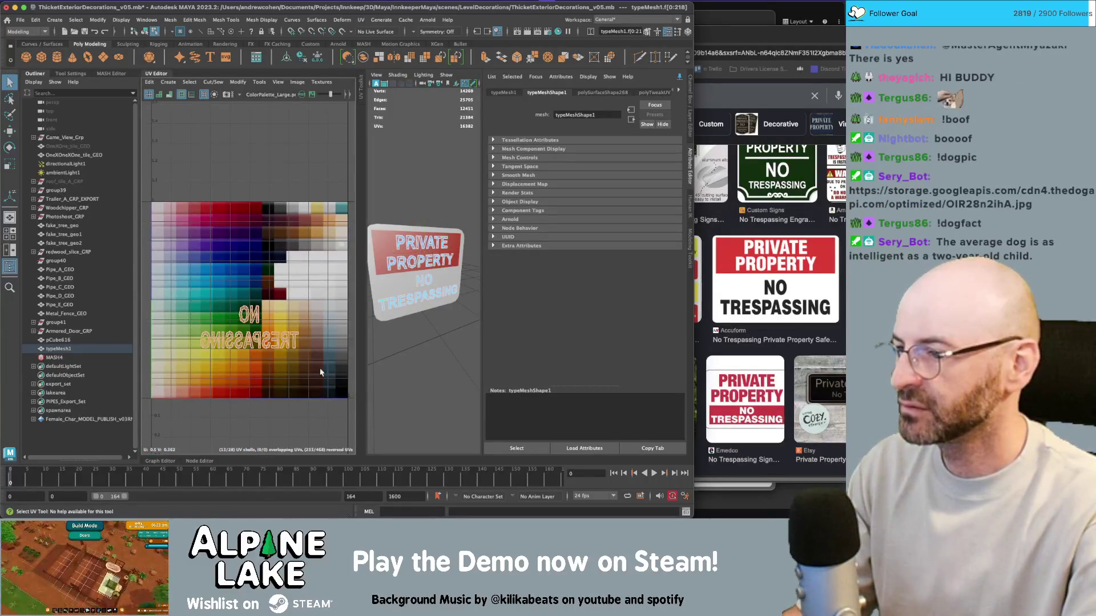
key(w)
mouse_move(249, 328)
mouse_down()
mouse_move(269, 240)
mouse_move(239, 262)
mouse_move(249, 288)
mouse_up()
key(r)
key(f)
key(w)
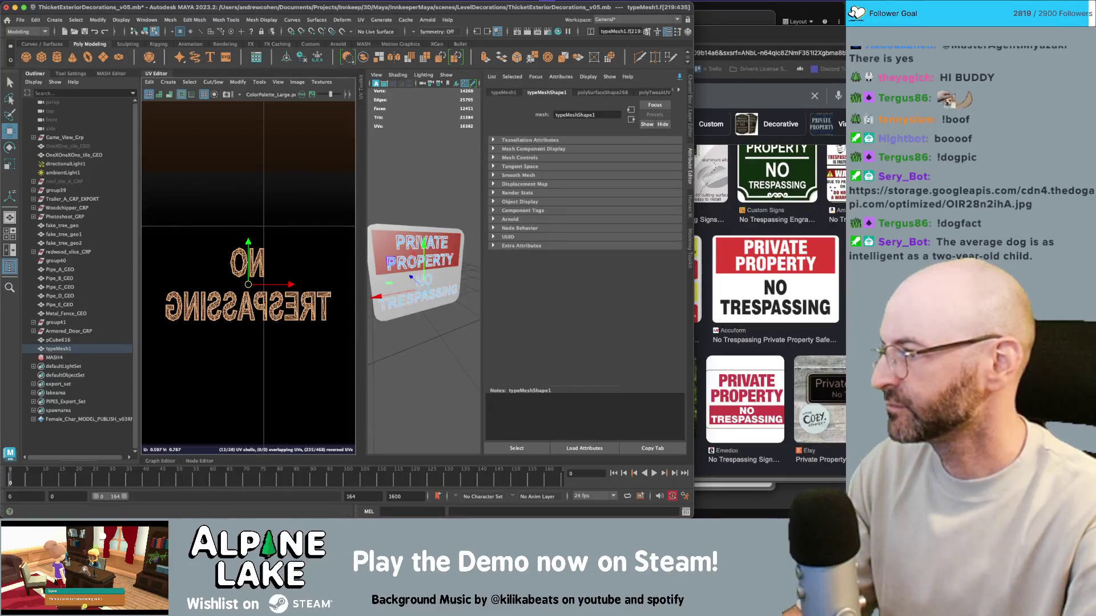
scroll(188, 255, down, 10)
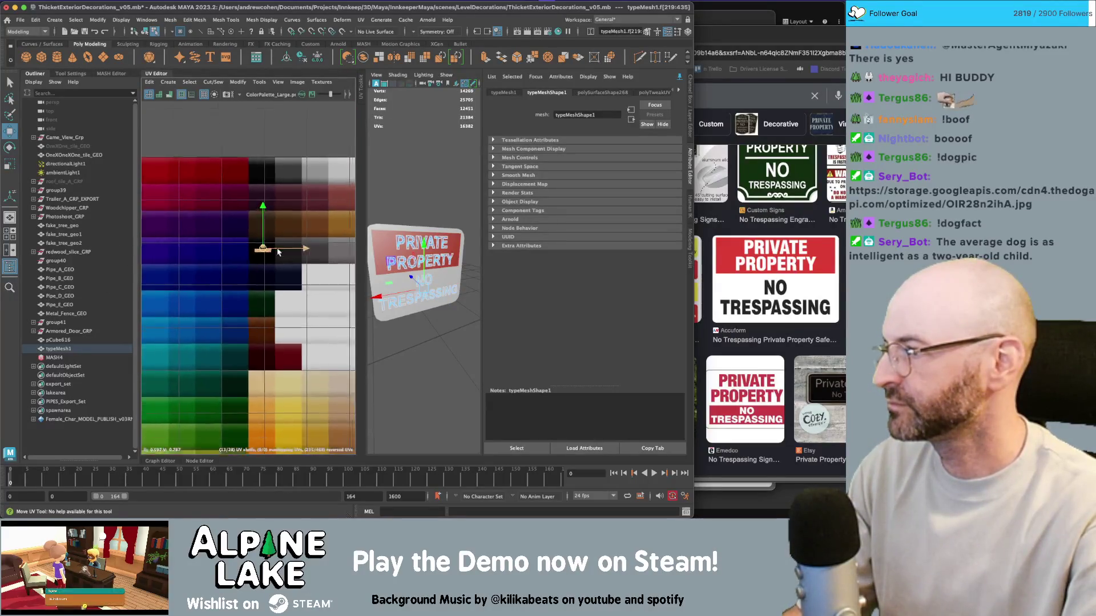
scroll(283, 253, down, 3)
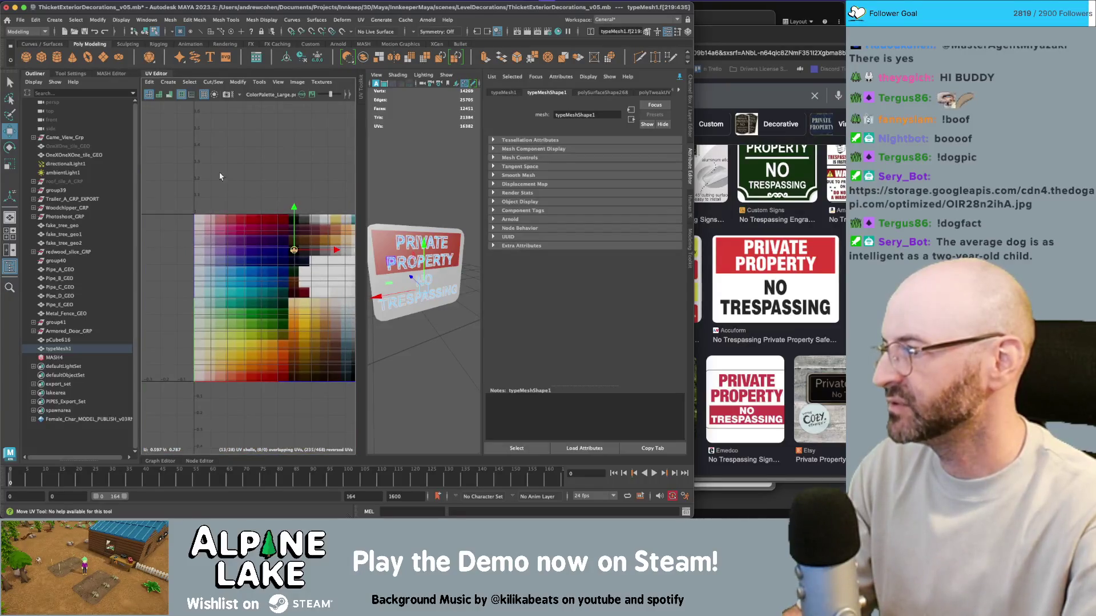
click(145, 32)
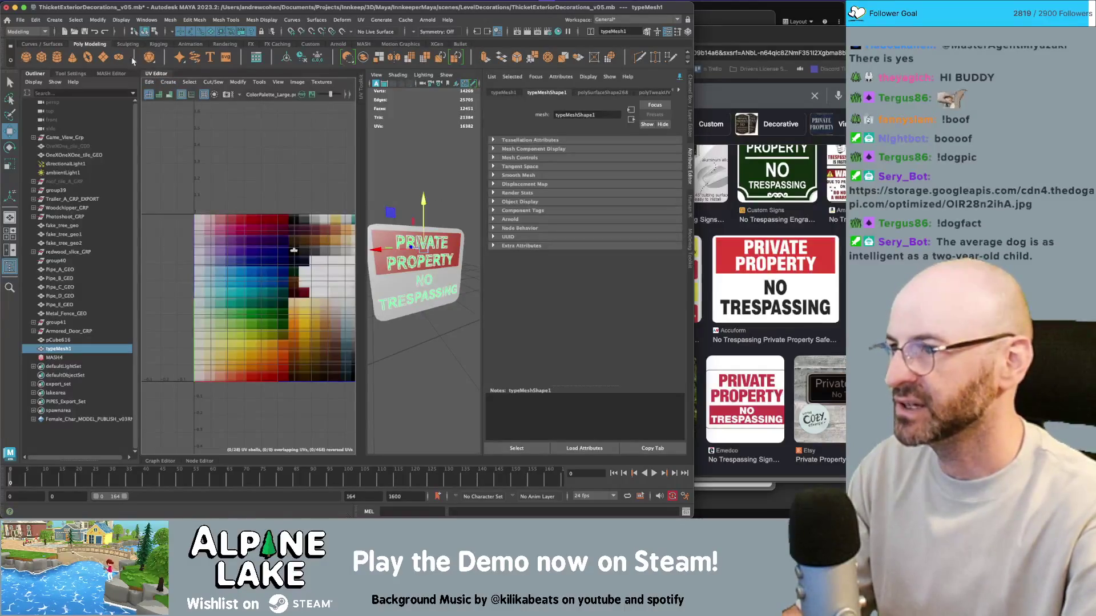
Close the UV Editor and frame the sign in a wider 3D viewport
click(151, 74)
key(f)
click(279, 161)
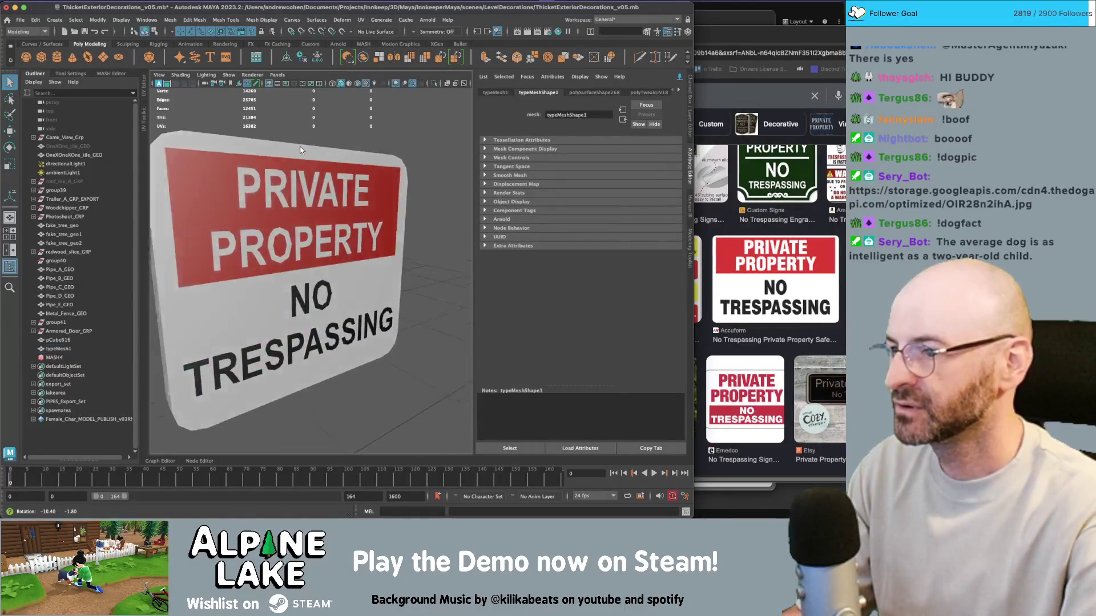
scroll(280, 160, down, 3)
scroll(280, 160, down, 5)
drag(280, 161, 337, 228)
scroll(308, 194, up, 5)
scroll(343, 233, up, 3)
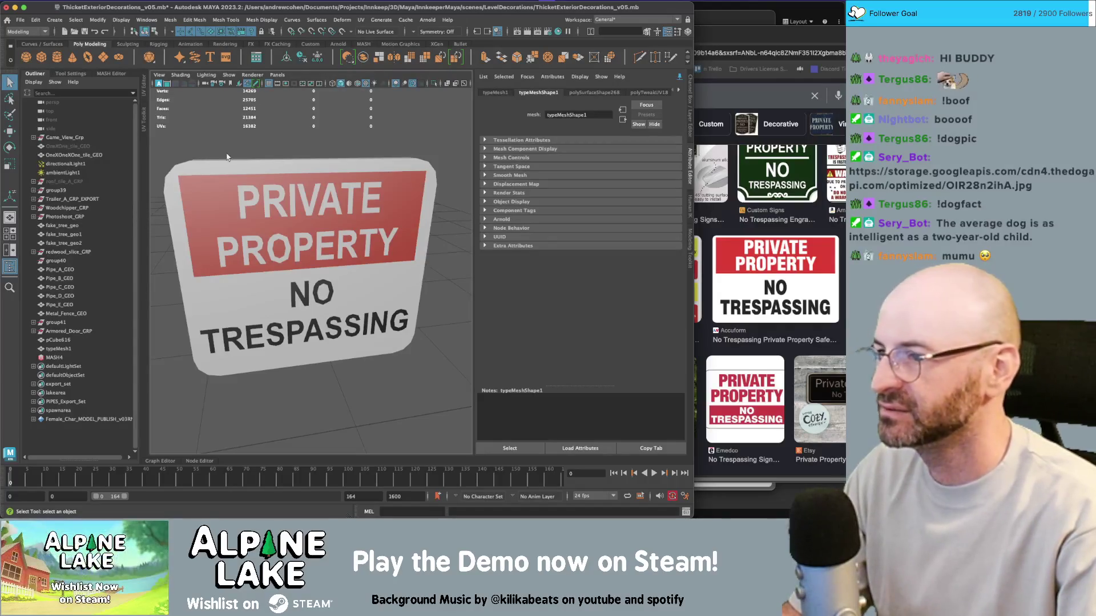
Select both the sign board pCube616 and the typeMesh1 lettering together
click(274, 190)
drag(275, 192, 286, 204)
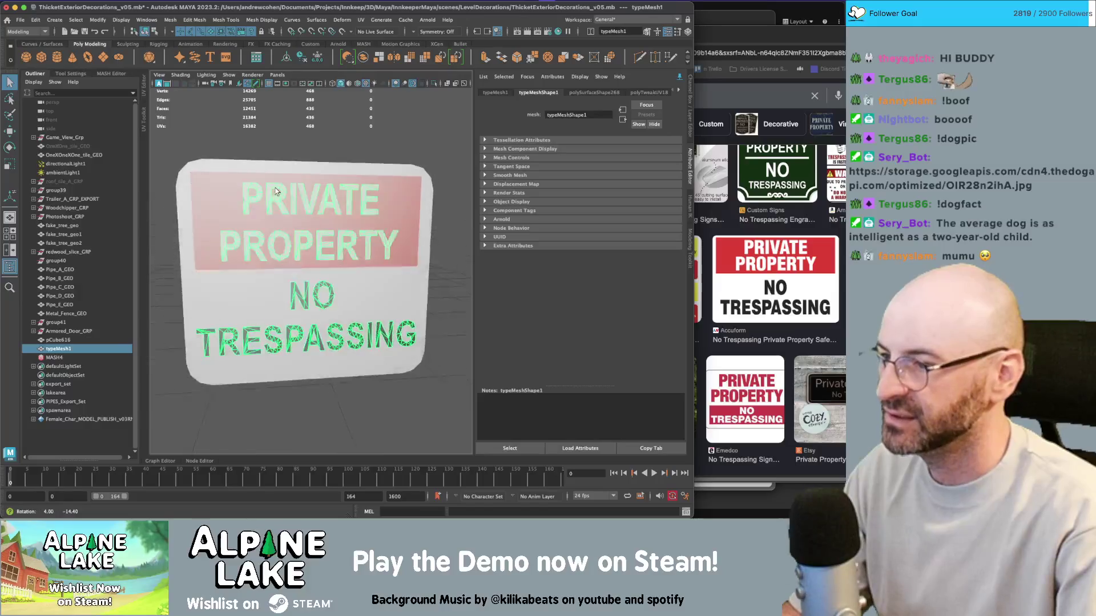
key(w)
key(q)
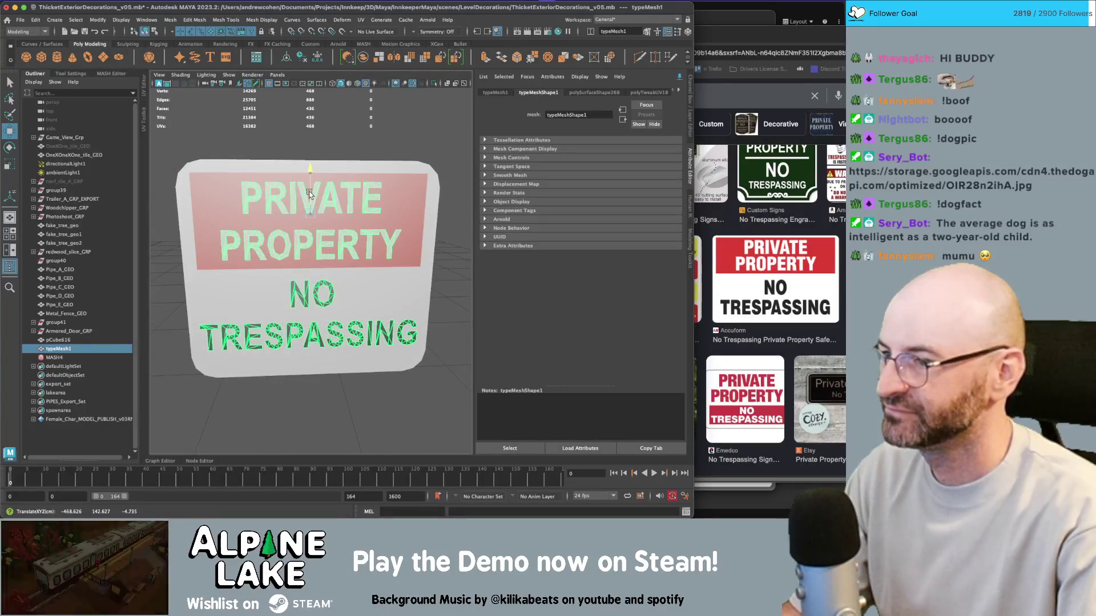
scroll(320, 230, down, 3)
click(314, 196)
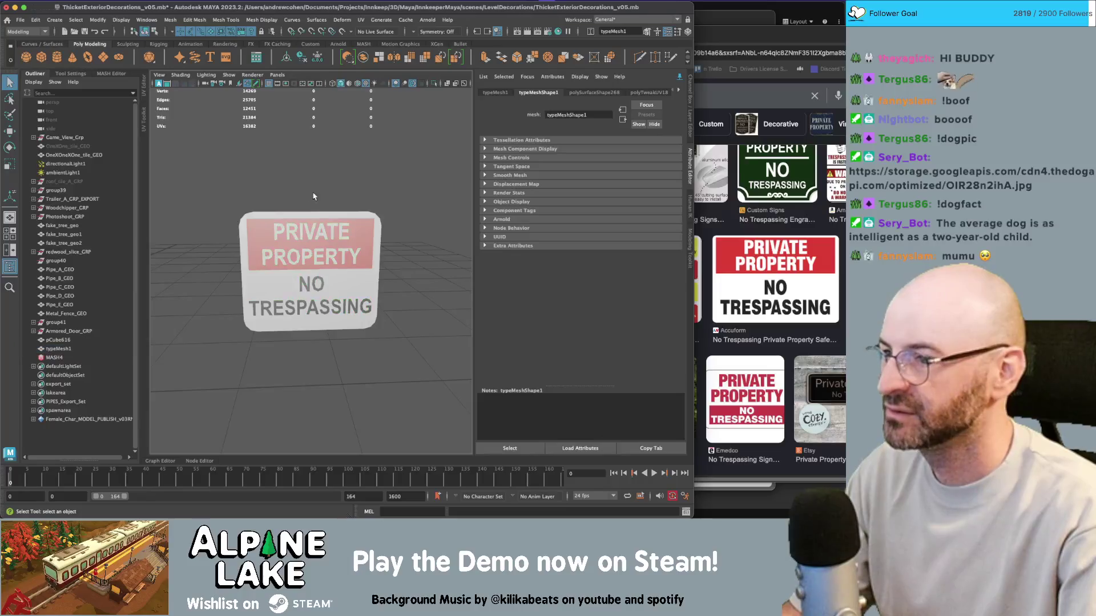
scroll(241, 185, down, 2)
drag(240, 186, 344, 308)
Assign the existing maya_ColorPallet_Matte_Mat material to the board and lettering
right_click(326, 245)
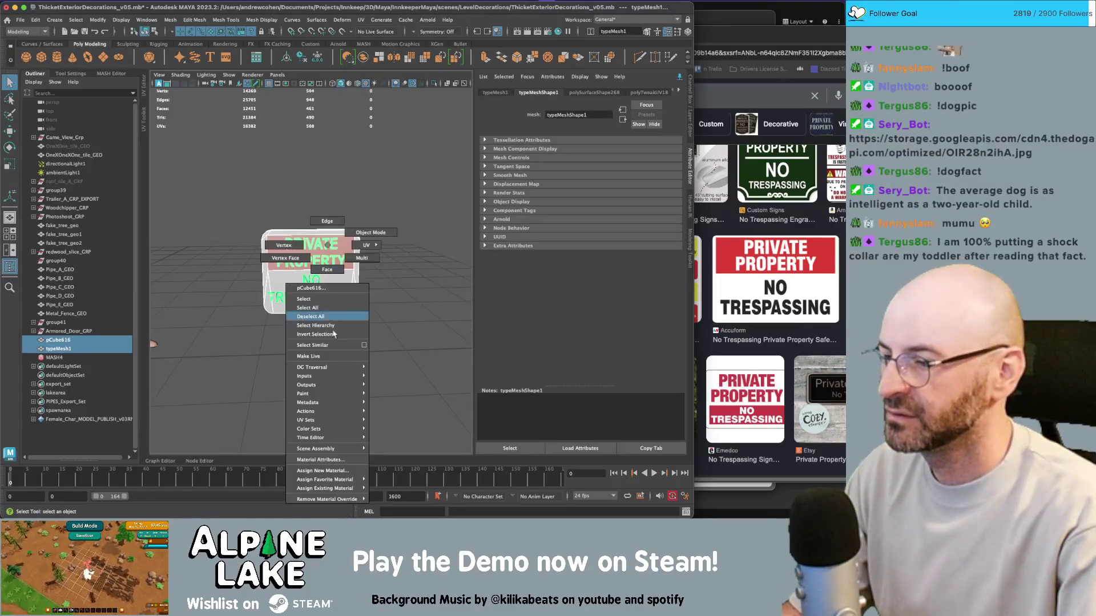
mouse_move(340, 488)
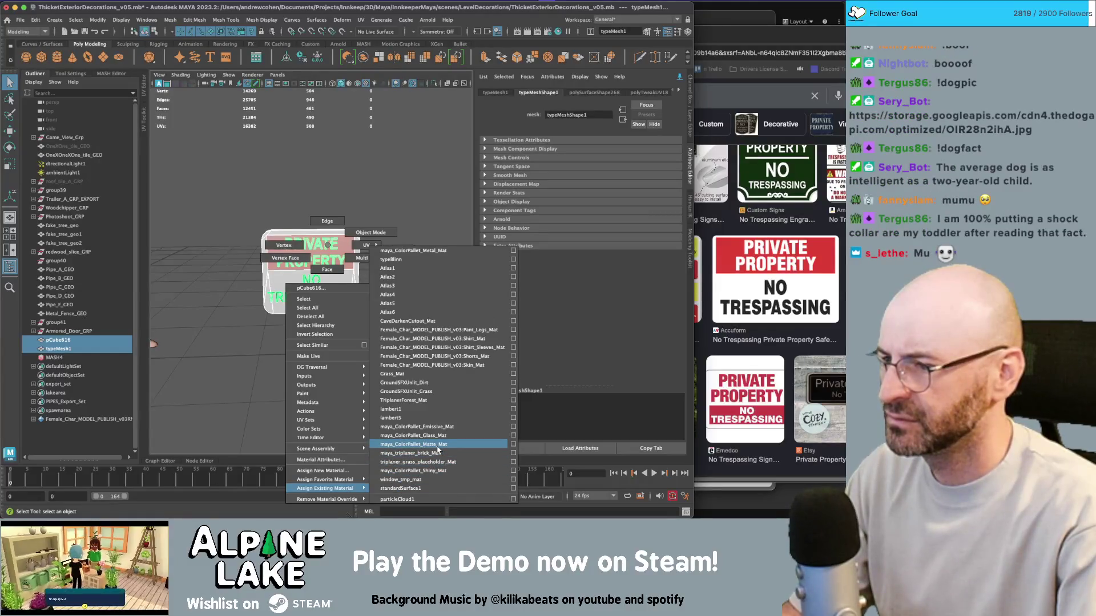
click(437, 450)
click(385, 334)
mouse_move(383, 317)
mouse_down()
mouse_move(362, 302)
mouse_move(376, 312)
mouse_up()
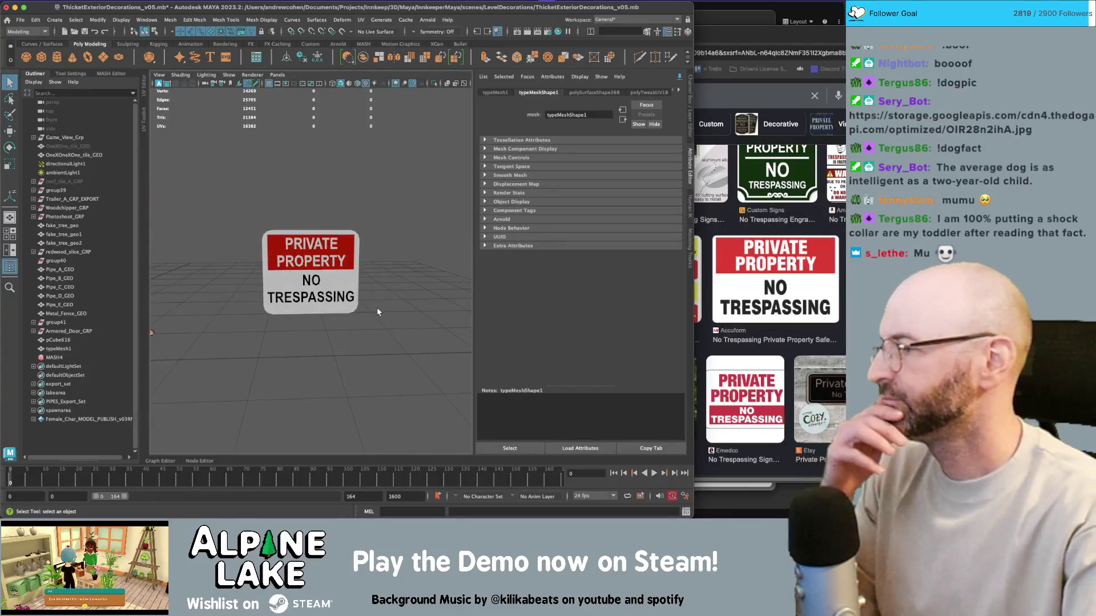